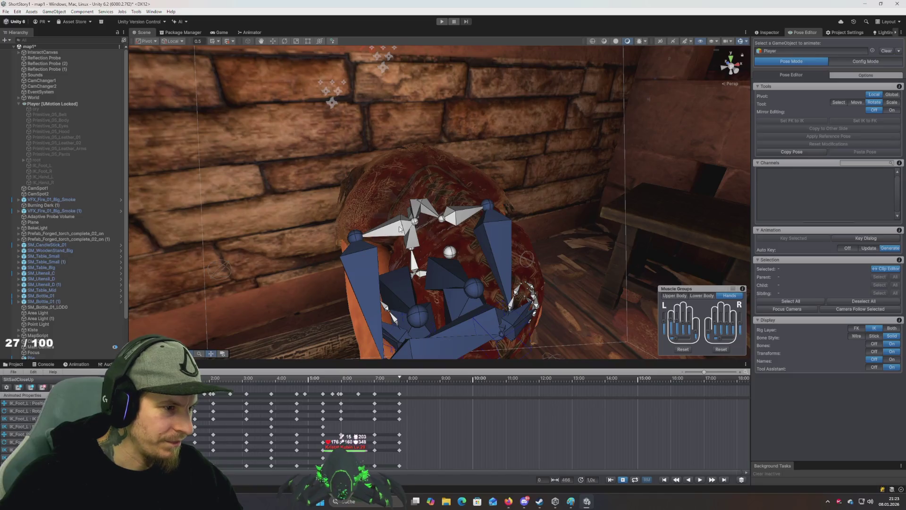
Rotate the right clavicle slightly, the left clavicle upward, then the right clavicle again
left_click(399, 226)
mouse_move(395, 211)
left_mouse_down()
mouse_move(408, 247)
mouse_move(445, 230)
left_mouse_up()
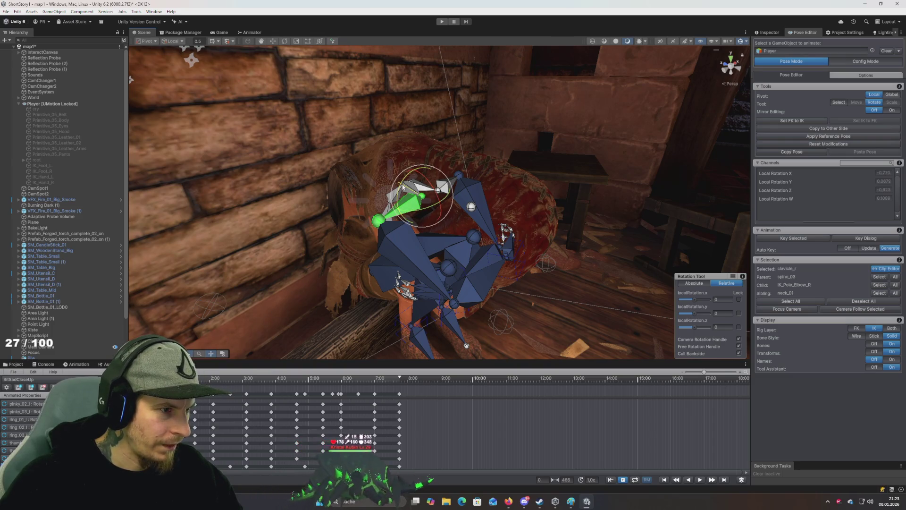
left_click_drag(404, 184, 369, 174)
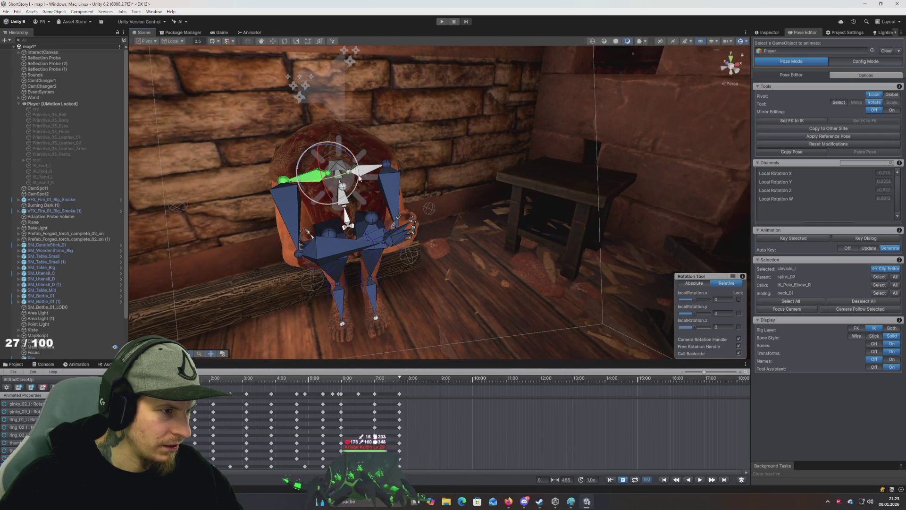
left_click(376, 168)
left_click_drag(356, 148, 350, 146)
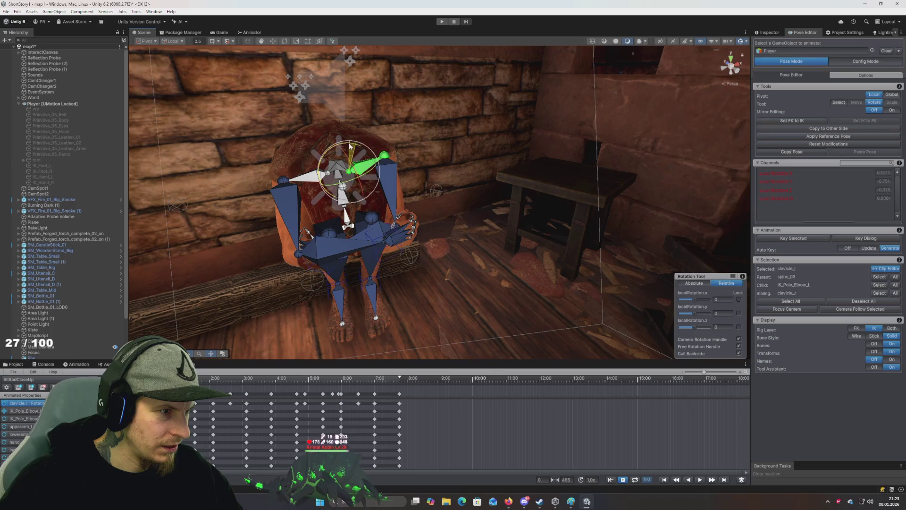
left_click(309, 178)
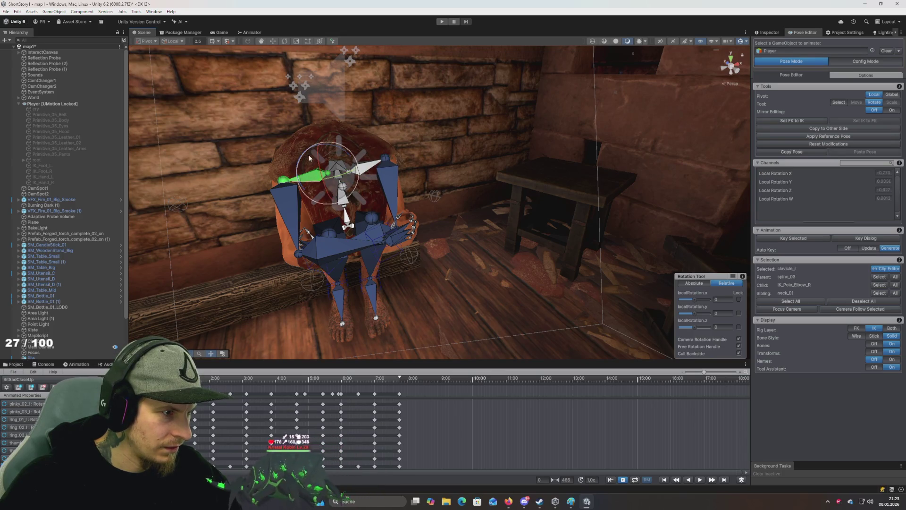
left_click_drag(317, 148, 320, 147)
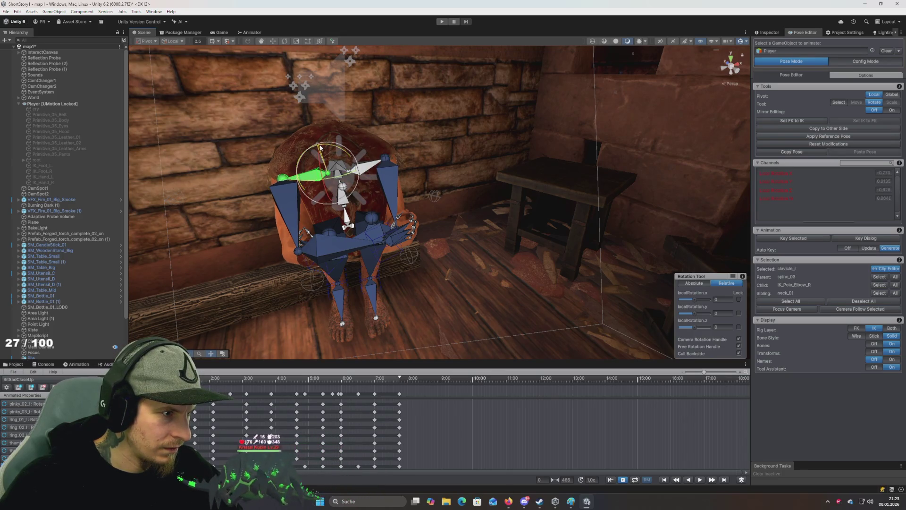
Preview the animation playback several times, deselecting the clavicle bone in between
key("space")
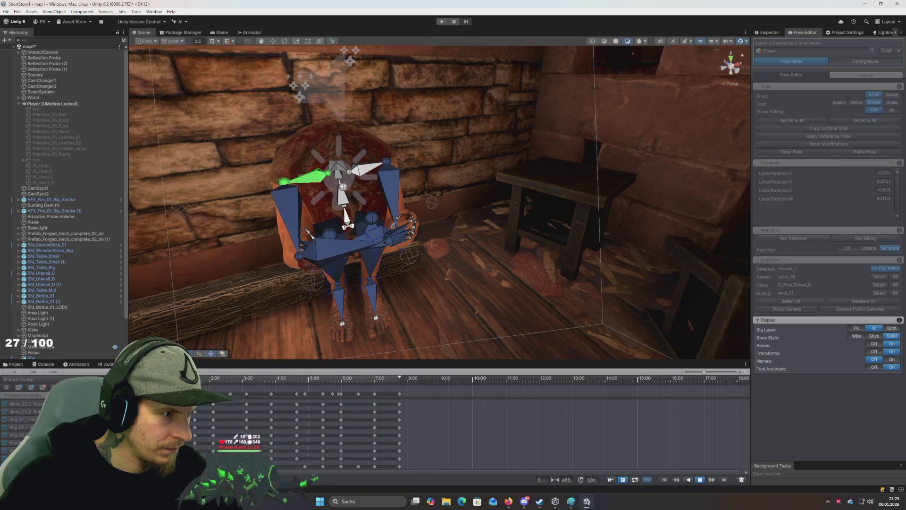
key("space")
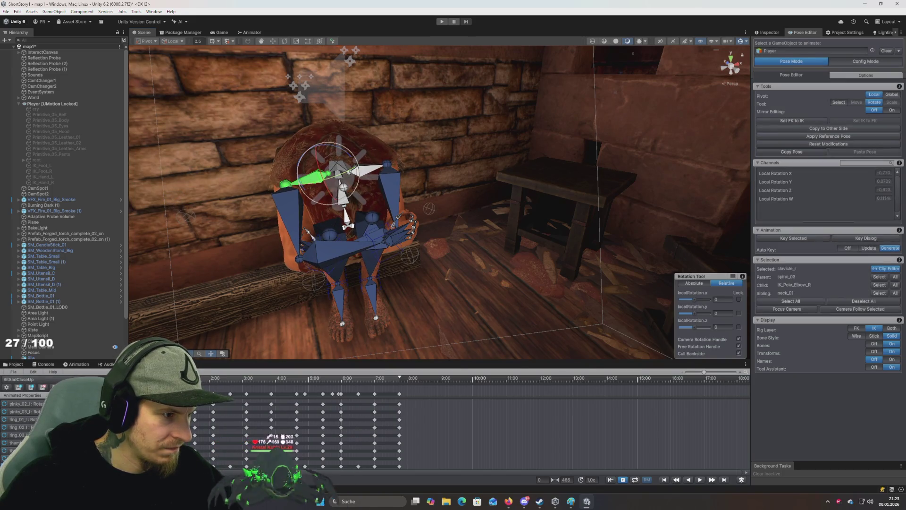
key("Escape")
key("space")
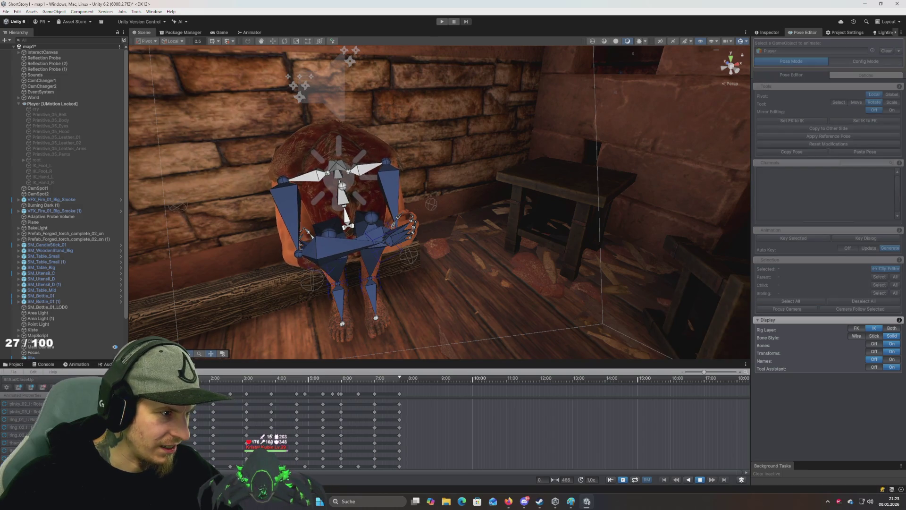
key("space")
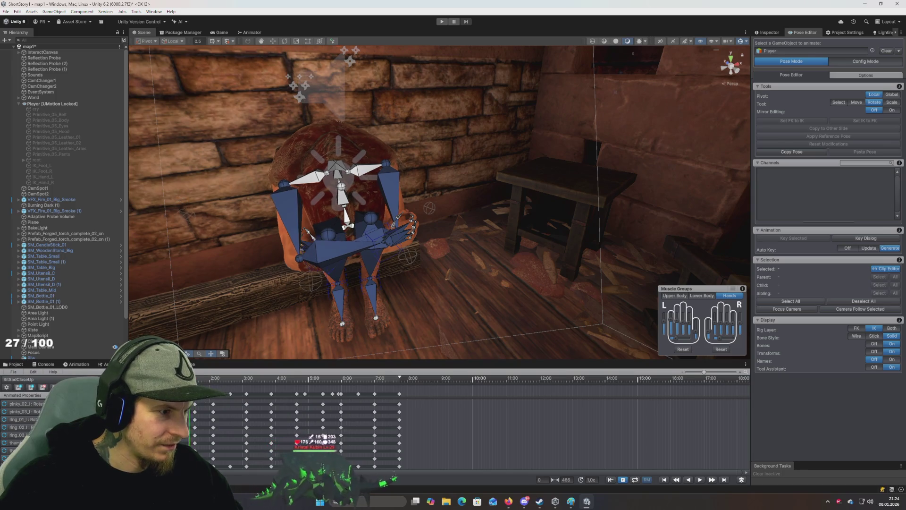
key("space")
key("space")
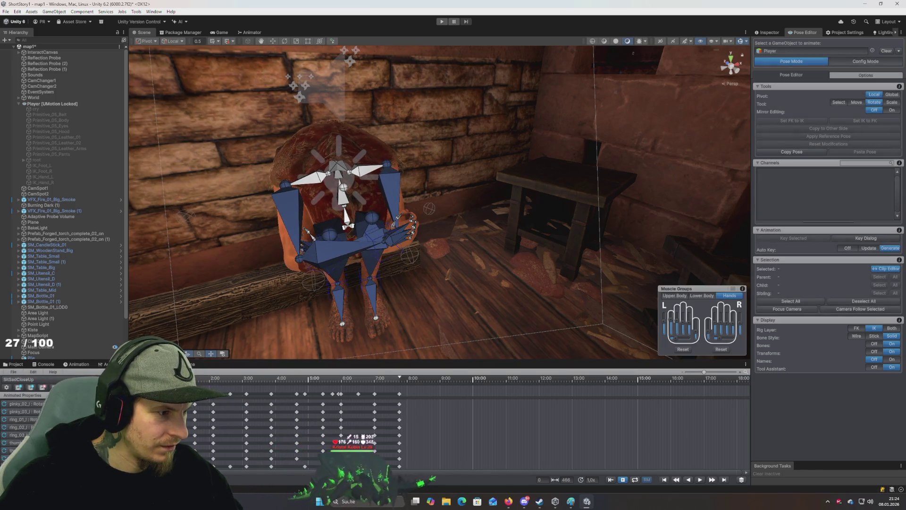
key("space")
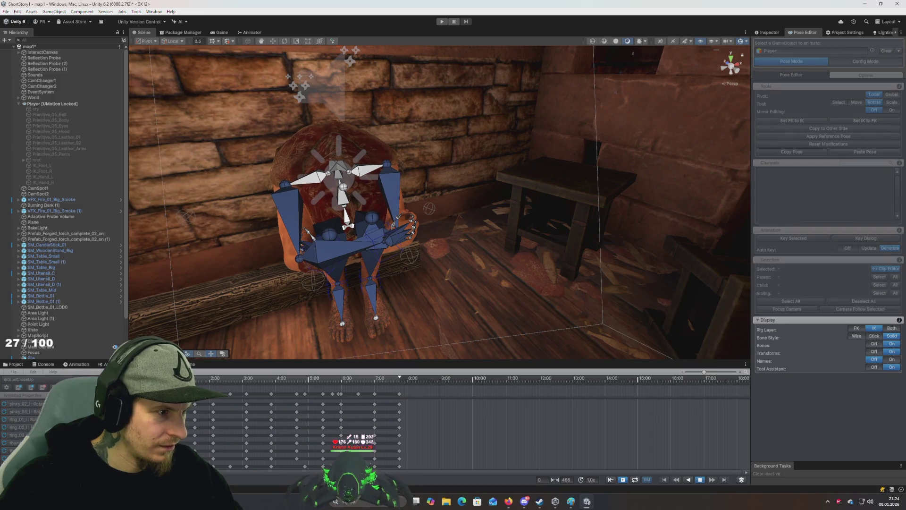
key("space")
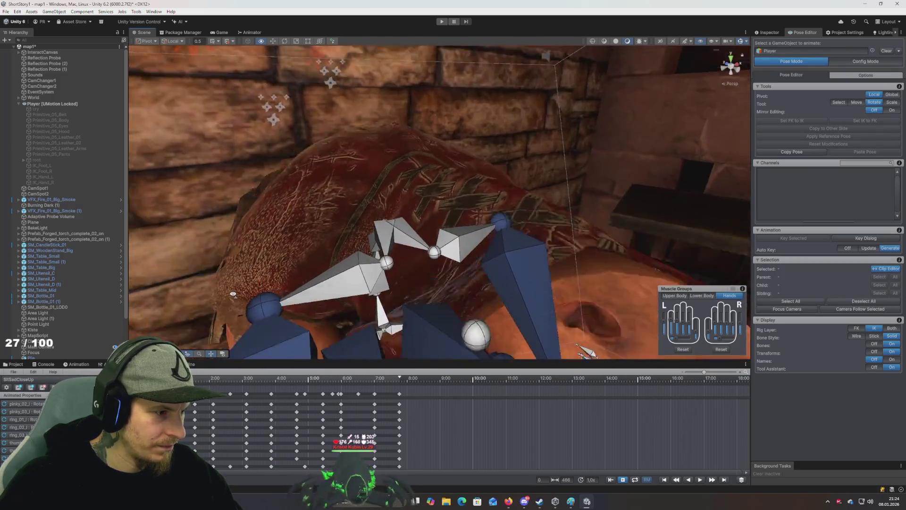
Zoom the Scene view and timeline and orbit closer to inspect the rig and its keyframes
scroll(233, 308, "up", 5)
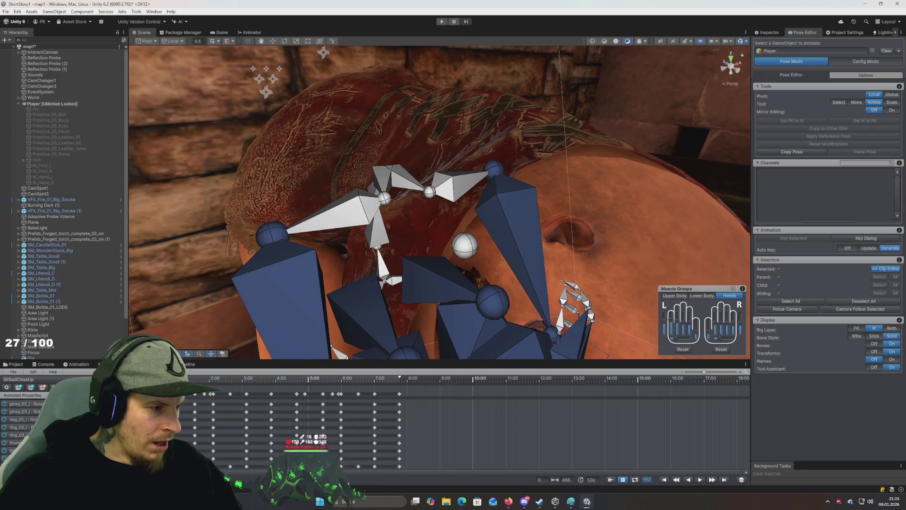
scroll(222, 396, "up", 5)
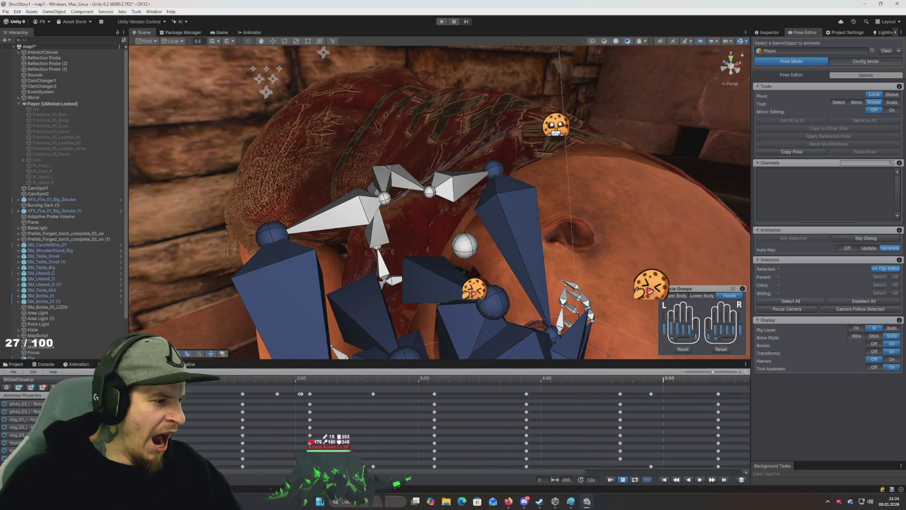
scroll(225, 397, "up", 2)
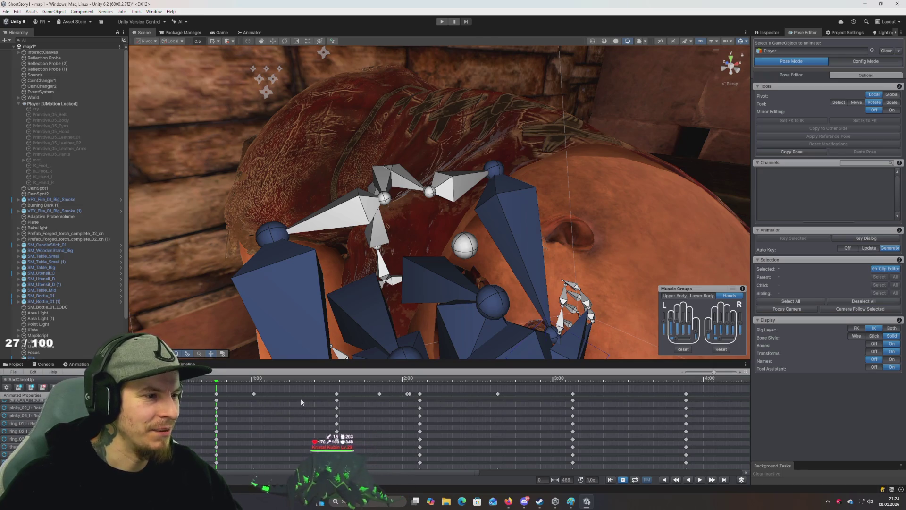
mouse_move(302, 331)
left_mouse_down()
mouse_move(274, 305)
mouse_move(255, 309)
mouse_move(263, 304)
left_mouse_up()
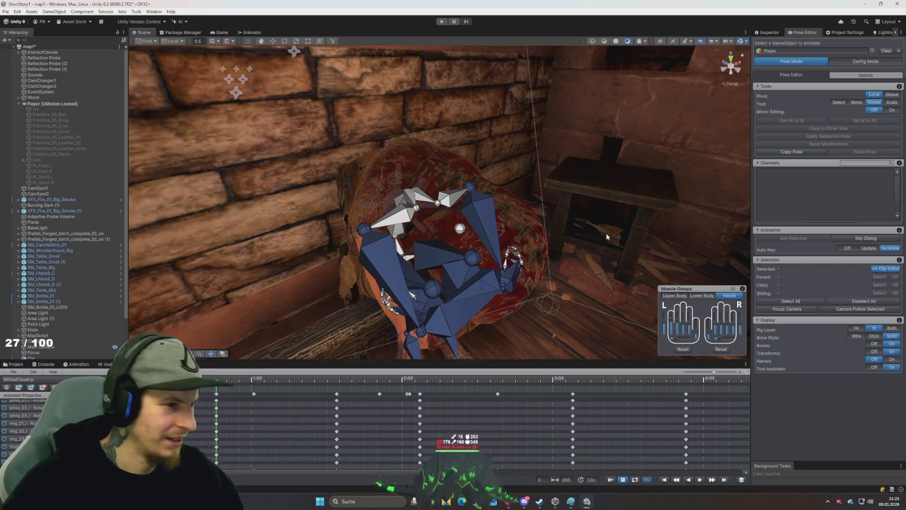
scroll(606, 233, "up", 5)
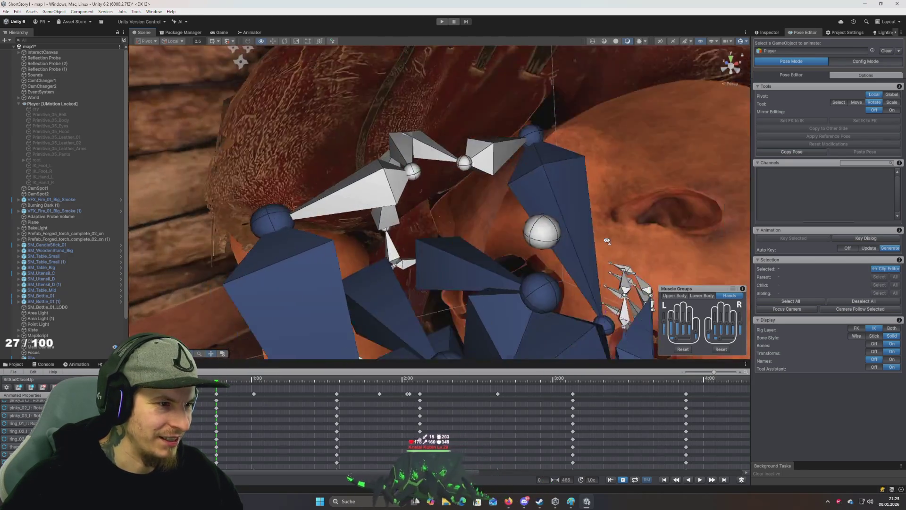
scroll(606, 241, "down", 5)
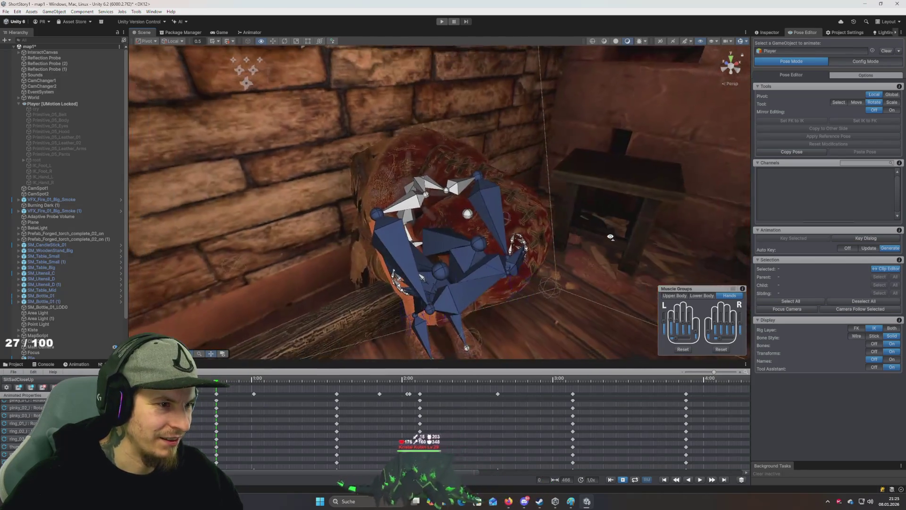
scroll(614, 235, "up", 3)
scroll(621, 229, "down", 4)
scroll(621, 229, "up", 3)
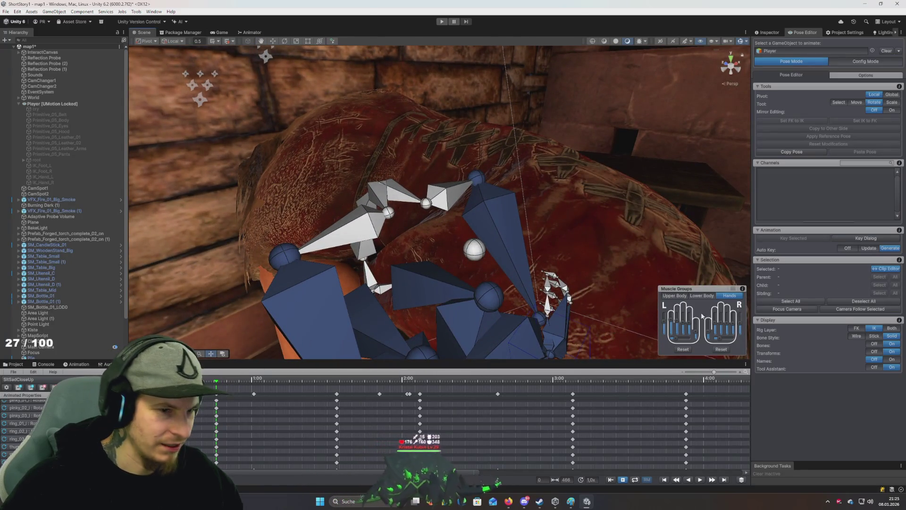
Select all 59 bones, Key All at the current frame, and frame the rig
left_click(800, 301)
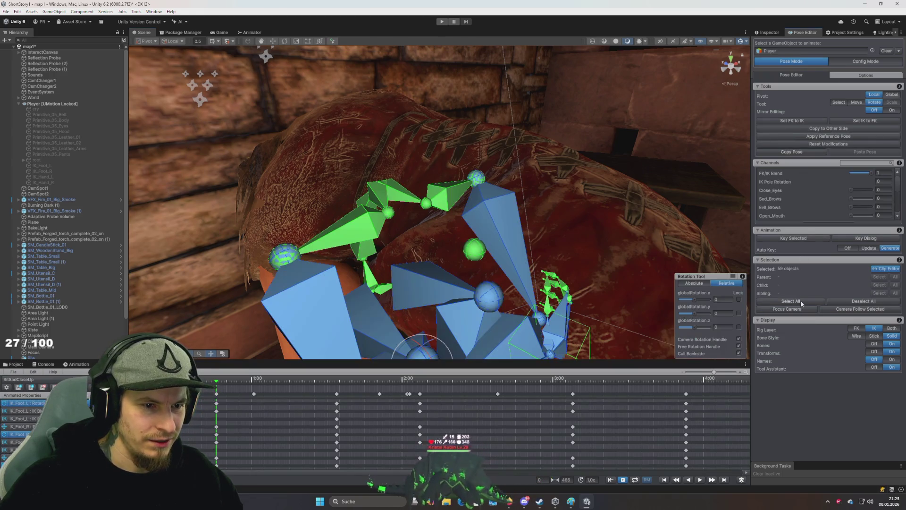
left_click(803, 241)
left_click(815, 251)
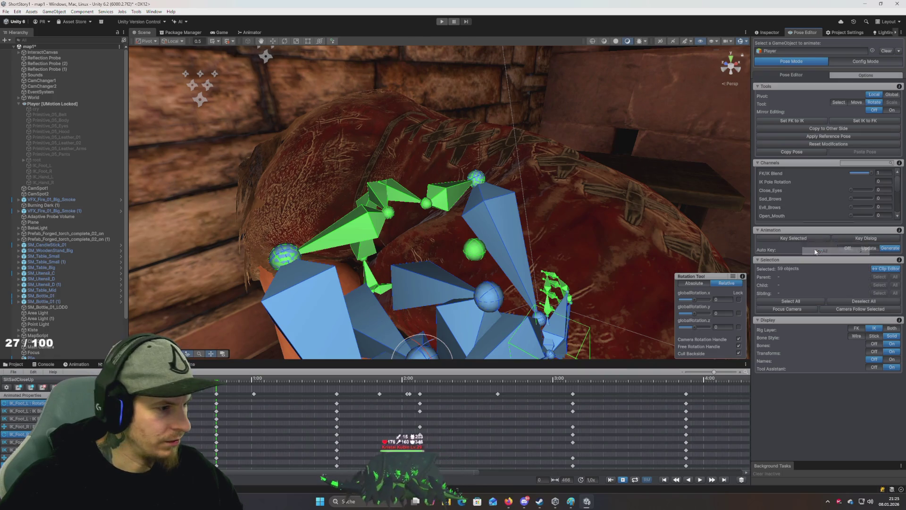
key("f")
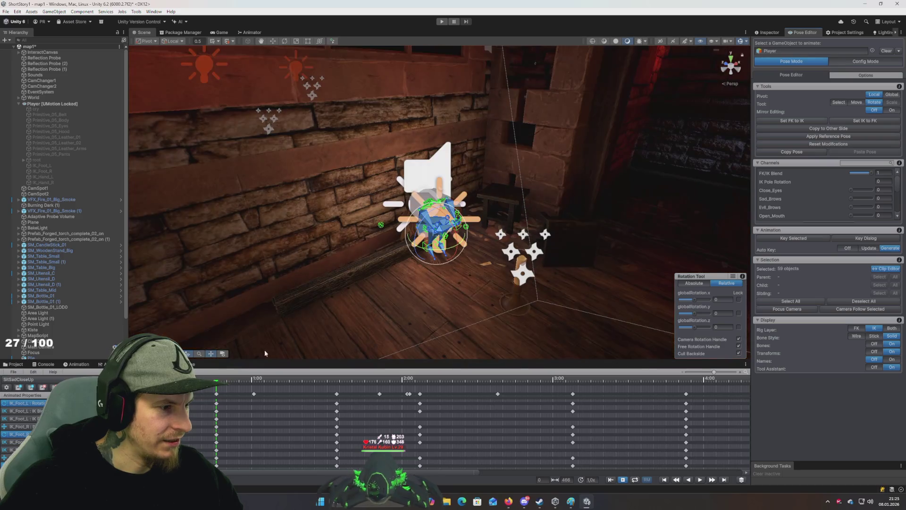
scroll(258, 334, "up", 5)
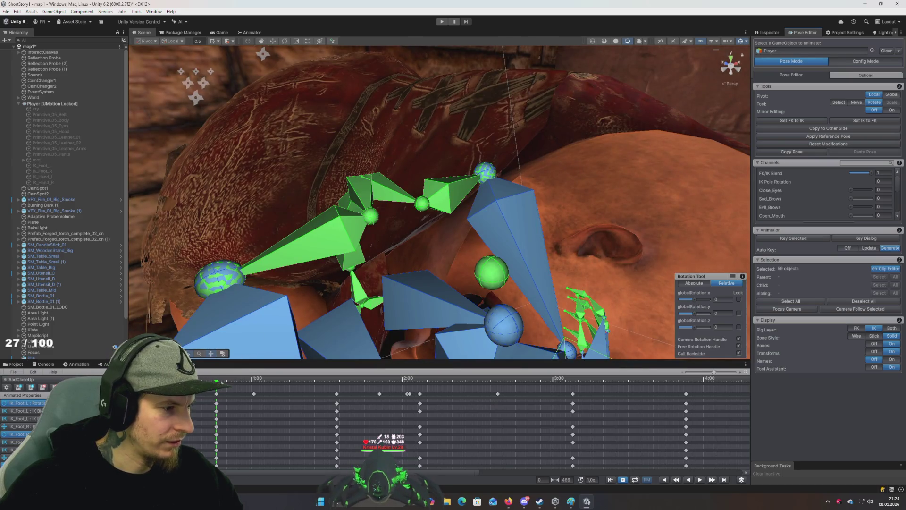
key("comma")
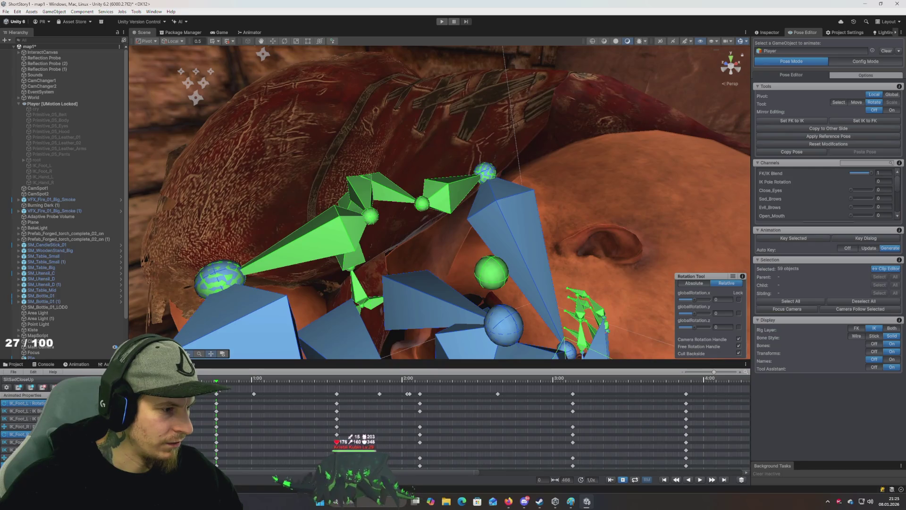
At a later frame, rotate clavicle_r, key it, then turn it further down-left
left_click(239, 381)
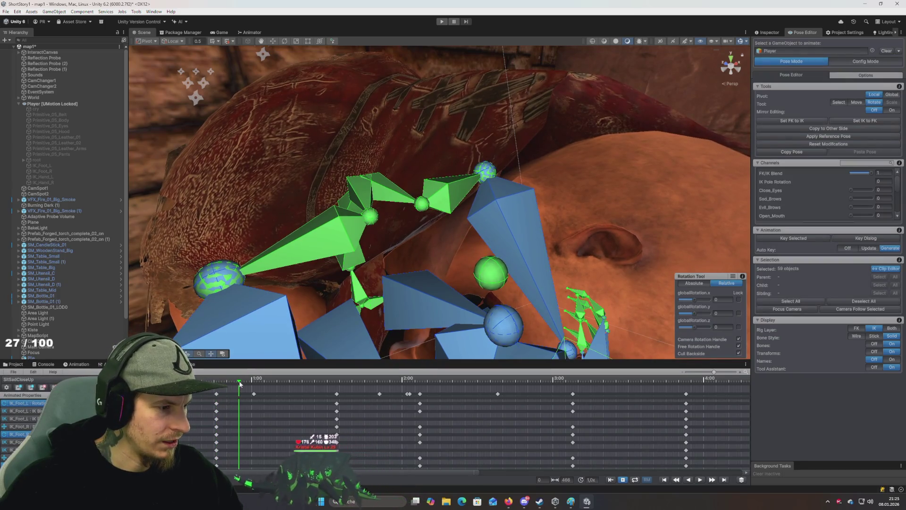
left_click(318, 250)
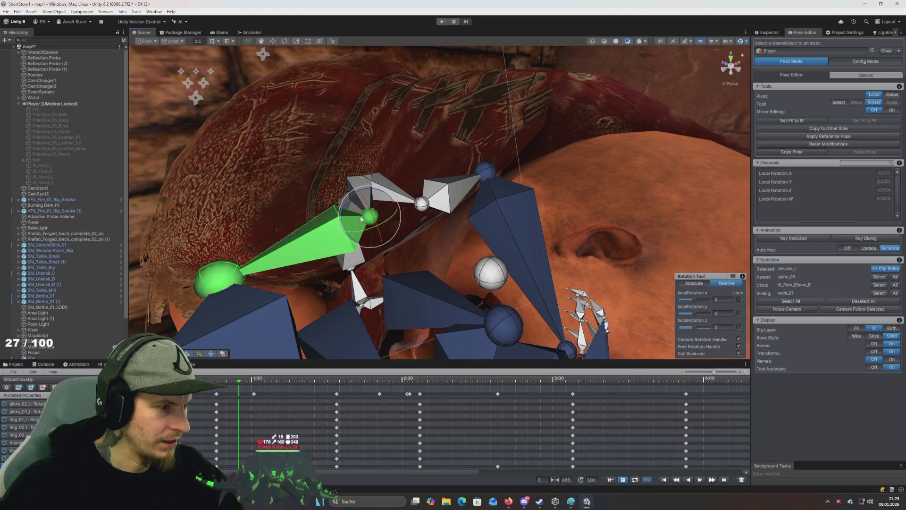
left_click_drag(369, 188, 360, 191)
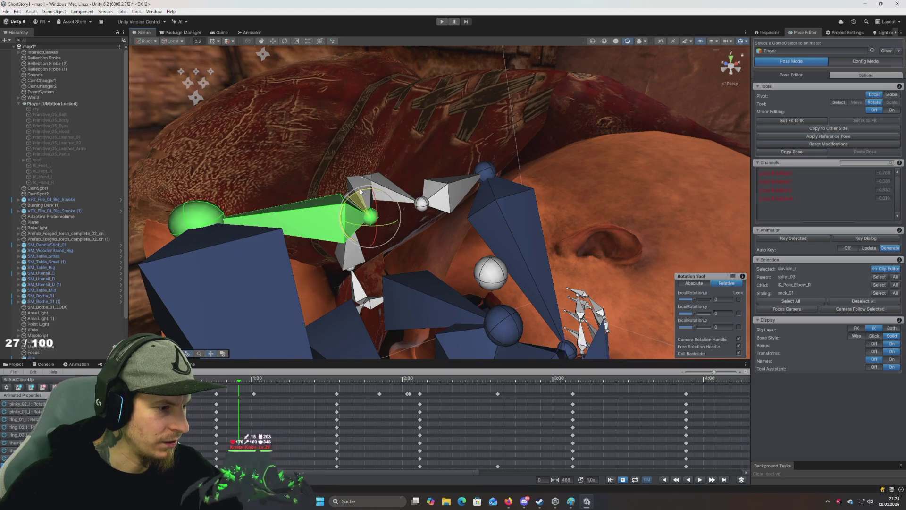
key("k")
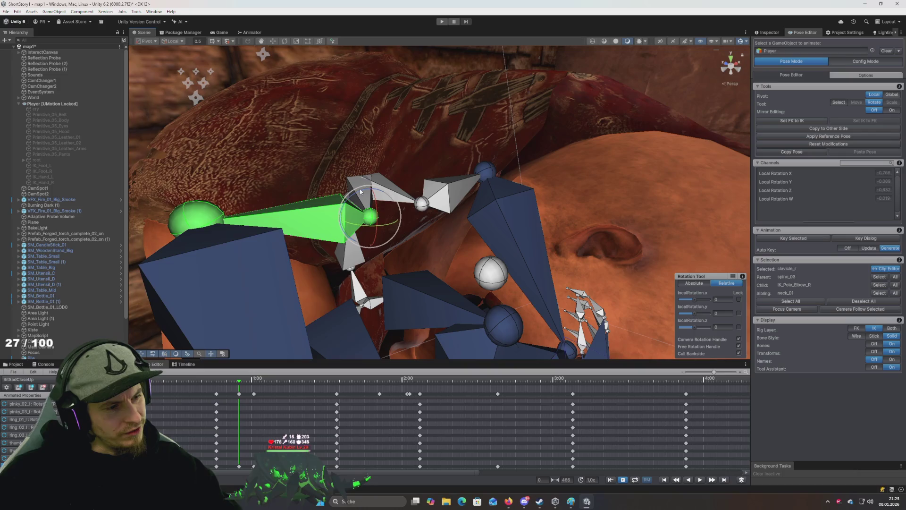
left_click_drag(361, 190, 348, 204)
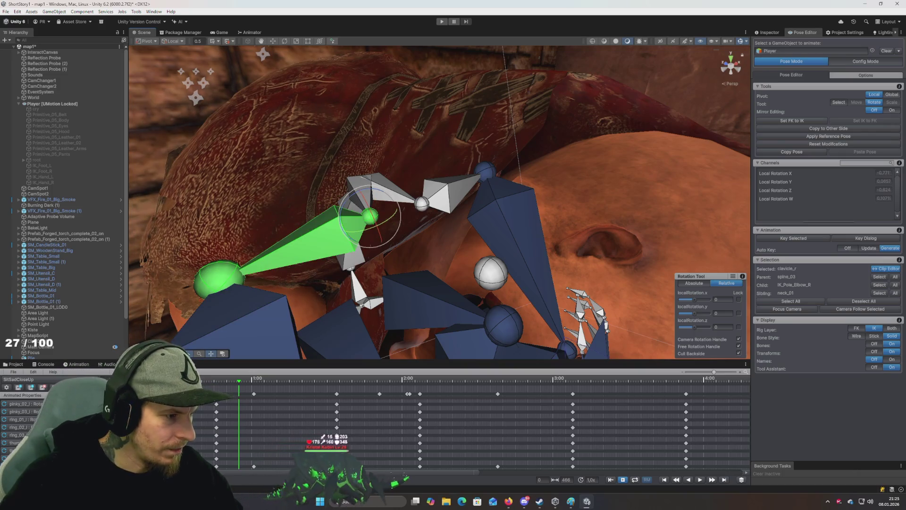
Scrub the timeline, key all 59 bones again, then reselect clavicle_r at an earlier frame
left_click_drag(239, 380, 202, 385)
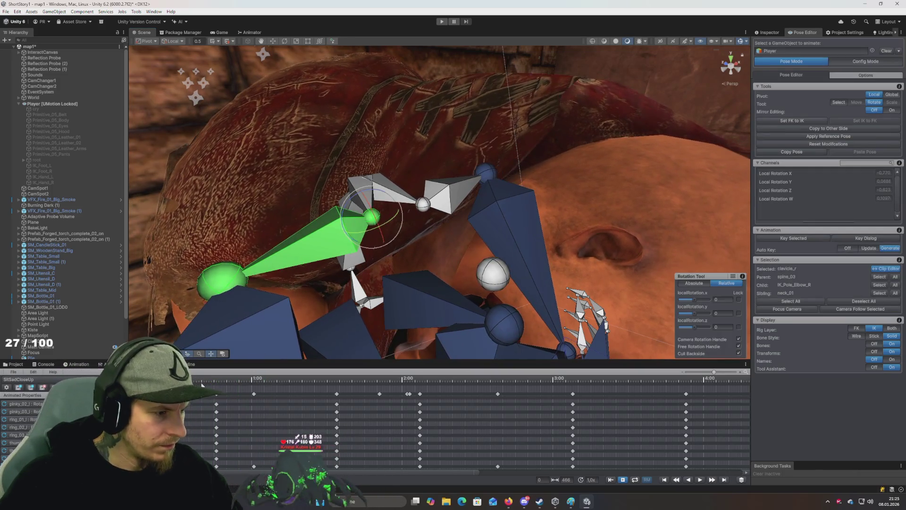
left_click(269, 382)
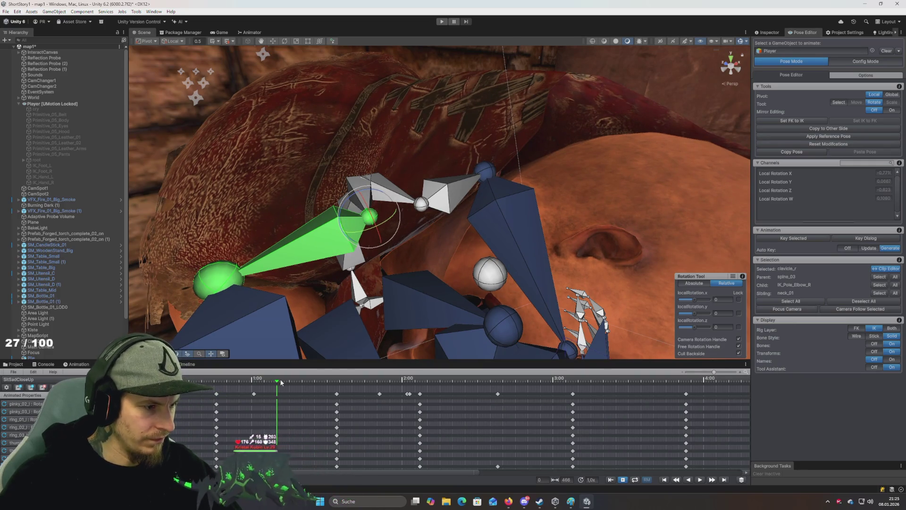
left_click_drag(281, 382, 262, 384)
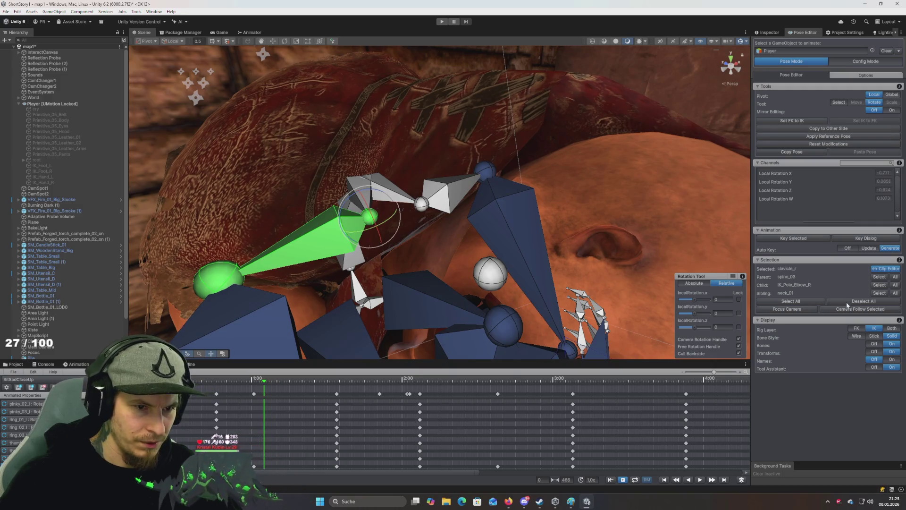
left_click(802, 302)
left_click(801, 237)
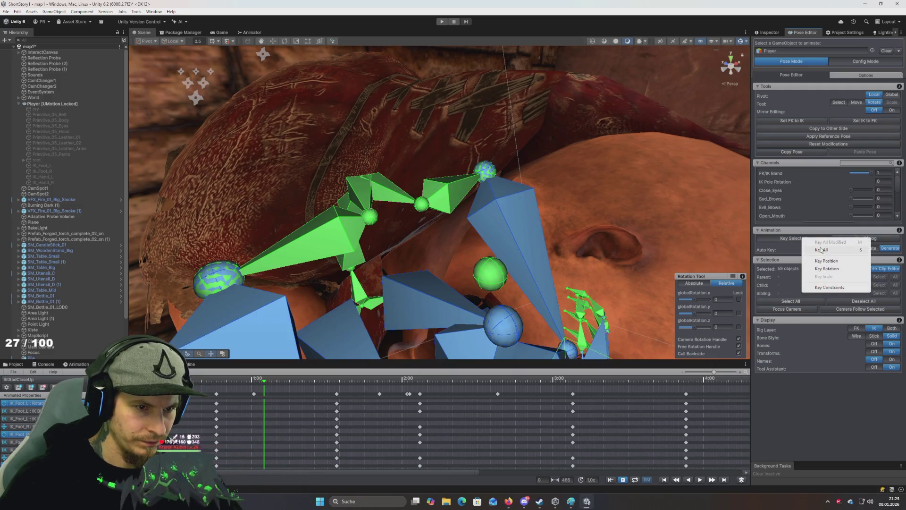
left_click(821, 250)
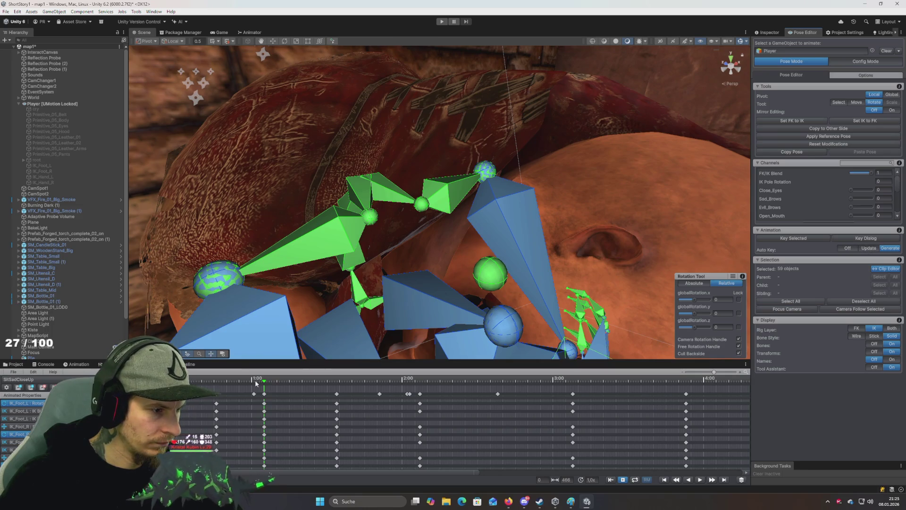
left_click_drag(256, 384, 235, 386)
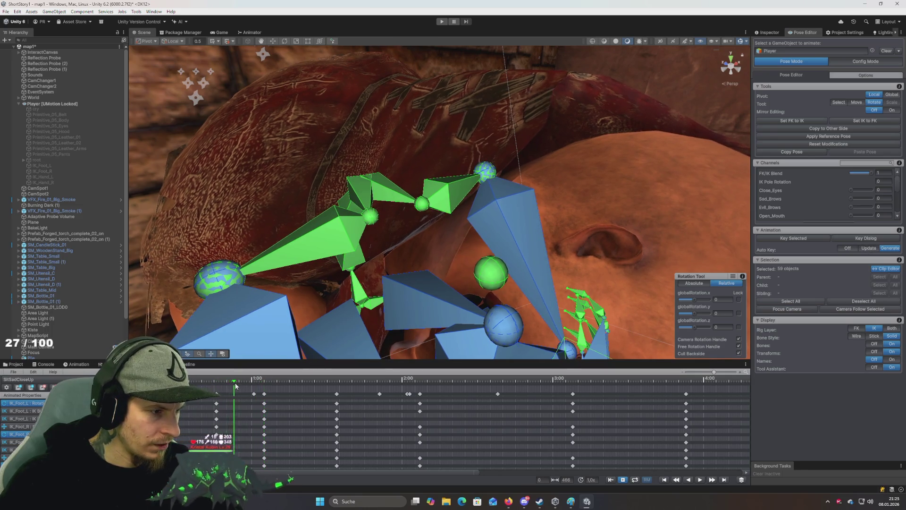
left_click(360, 253)
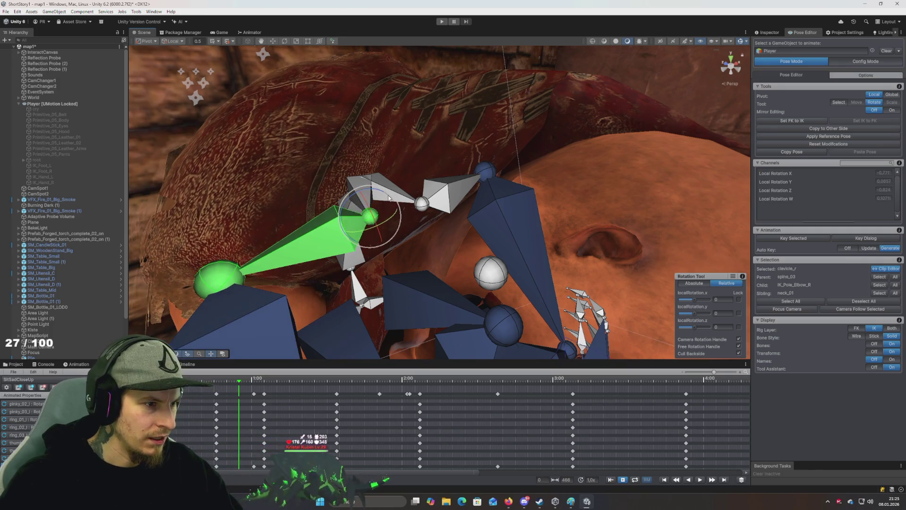
Rotate spine_03 and clavicle_r slightly and turn clavicle_l upward
left_click(371, 179)
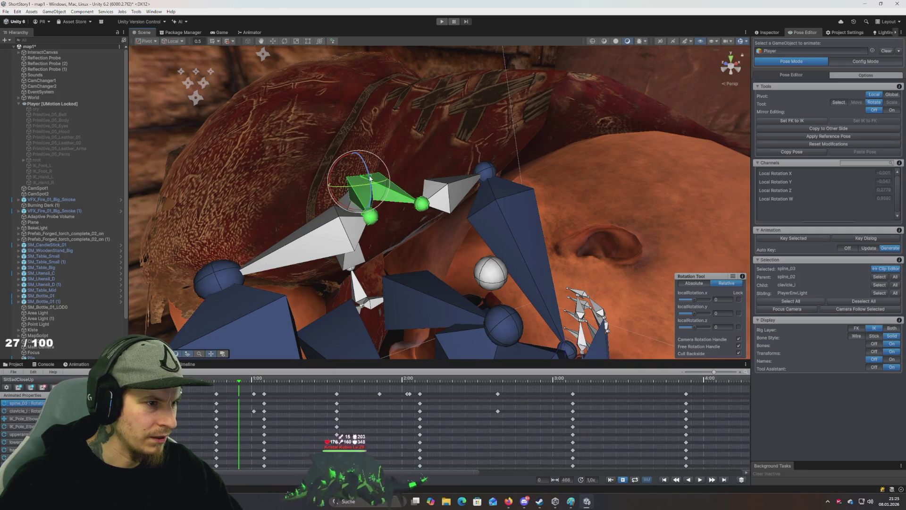
mouse_move(371, 178)
left_mouse_down()
mouse_move(360, 183)
mouse_move(371, 198)
left_mouse_up()
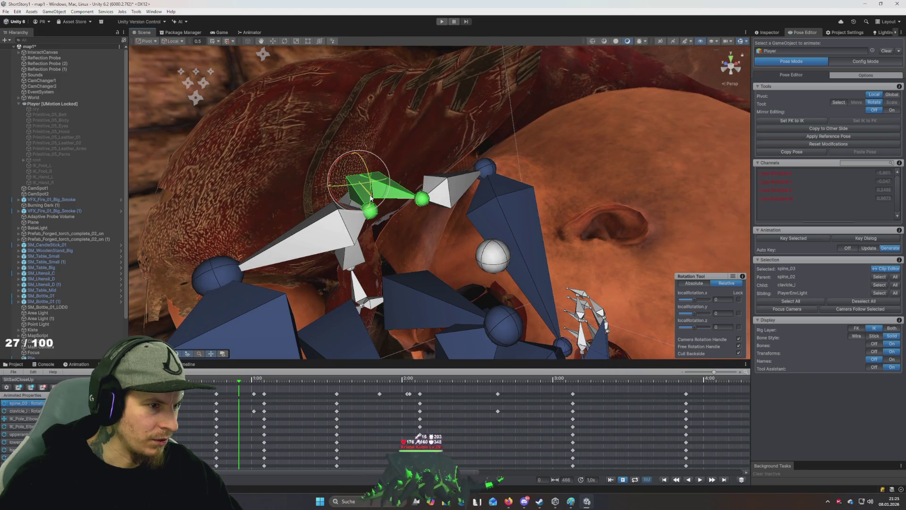
left_click(315, 234)
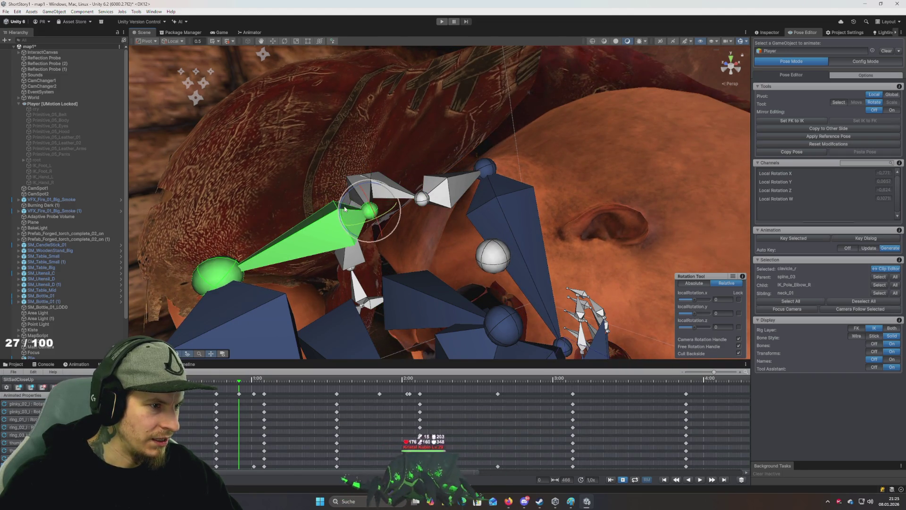
left_click_drag(345, 202, 346, 200)
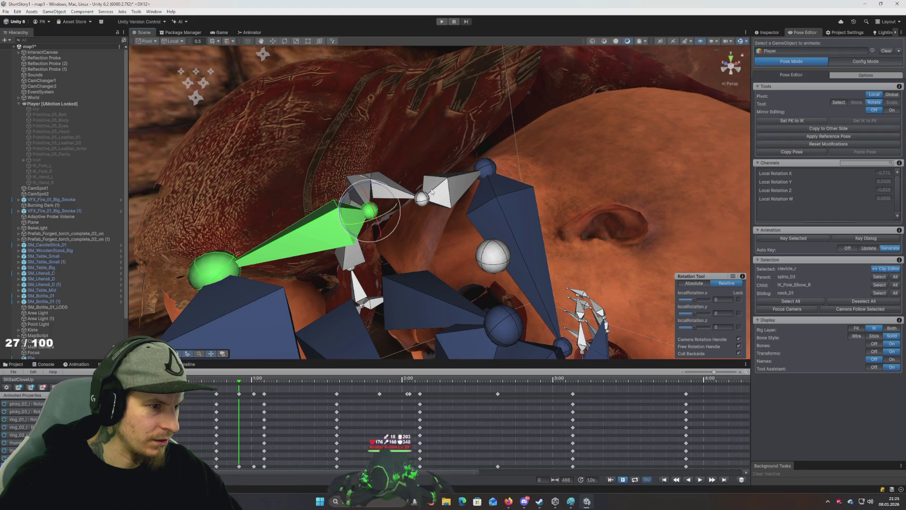
left_click(451, 188)
left_click_drag(411, 180, 382, 180)
Preview the animation playback, then zoom and orbit for a close look at the bones
key("space")
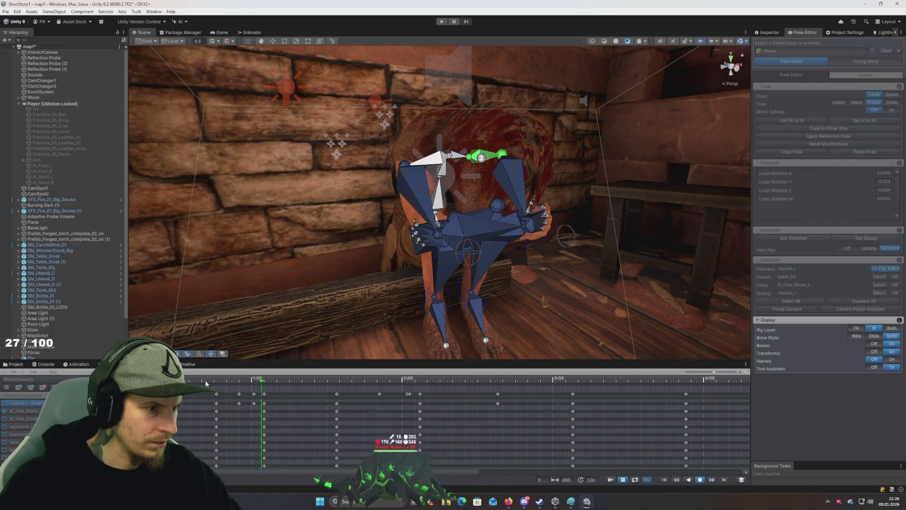
key("space")
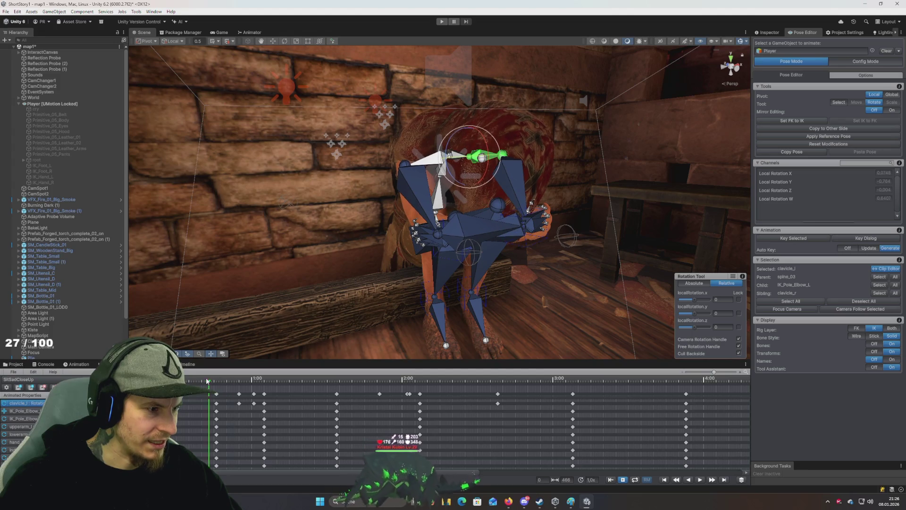
key("space")
key("space")
left_click(214, 382)
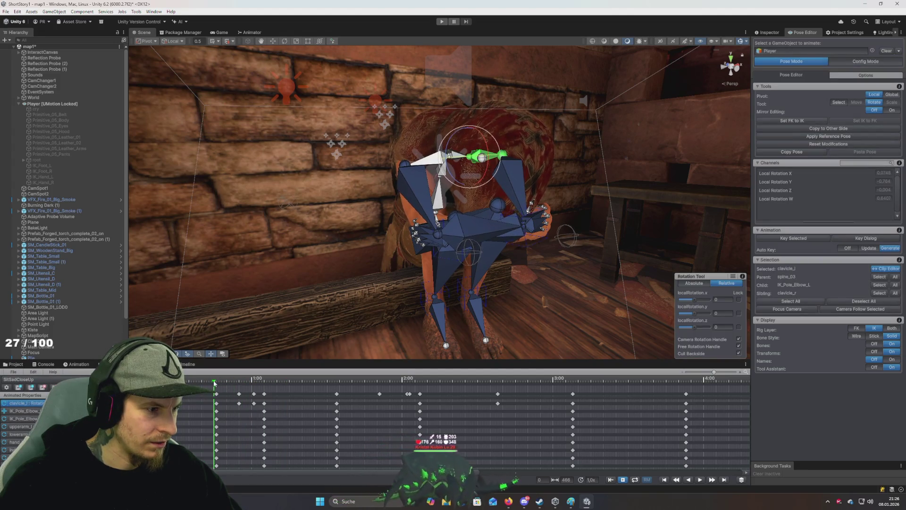
scroll(330, 188, "up", 5)
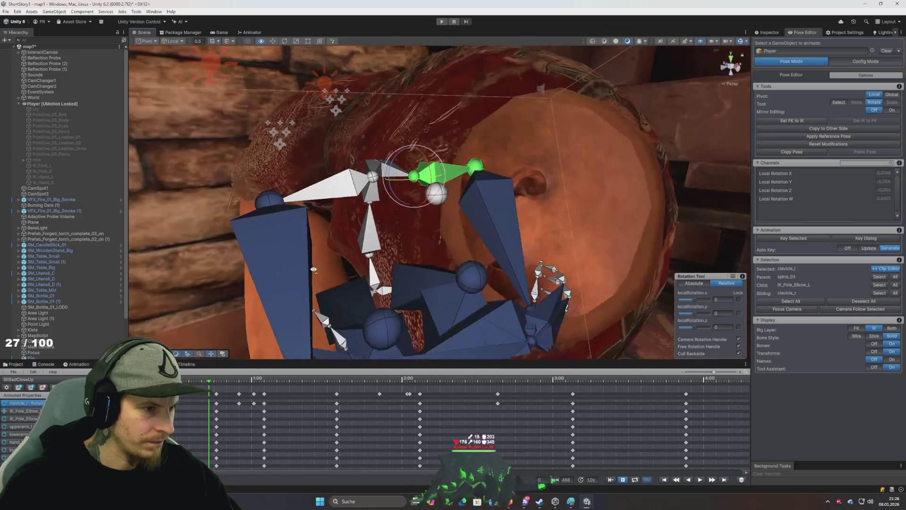
mouse_move(334, 249)
left_mouse_down()
mouse_move(309, 242)
mouse_move(334, 289)
mouse_move(395, 308)
mouse_move(384, 324)
left_mouse_up()
Nudge spine_03's rotation at a later frame
mouse_move(219, 380)
left_mouse_down()
mouse_move(259, 383)
mouse_move(240, 395)
left_mouse_up()
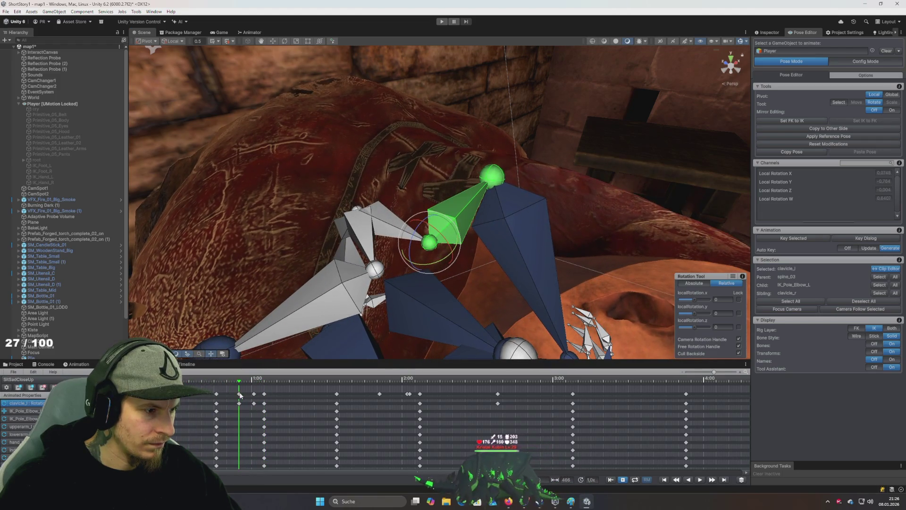
left_click(386, 223)
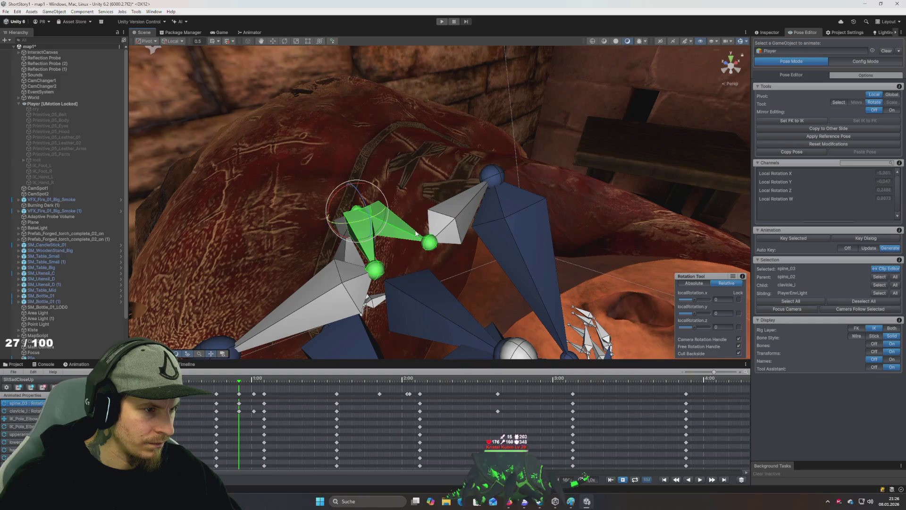
left_click_drag(367, 207, 364, 210)
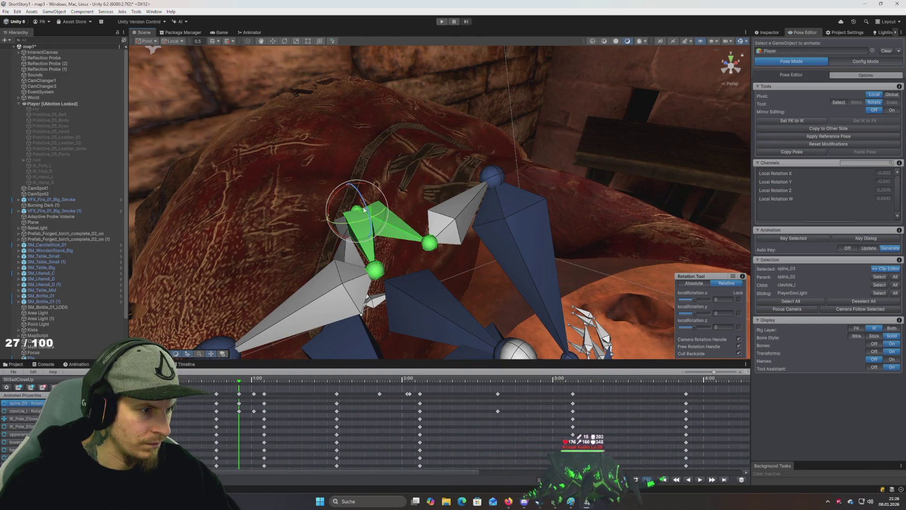
mouse_move(239, 384)
left_mouse_down()
mouse_move(219, 384)
mouse_move(257, 390)
mouse_move(216, 386)
left_mouse_up()
Zoom the Scene view, scrub to a later frame, and select all 59 rig bones
scroll(301, 337, "down", 10)
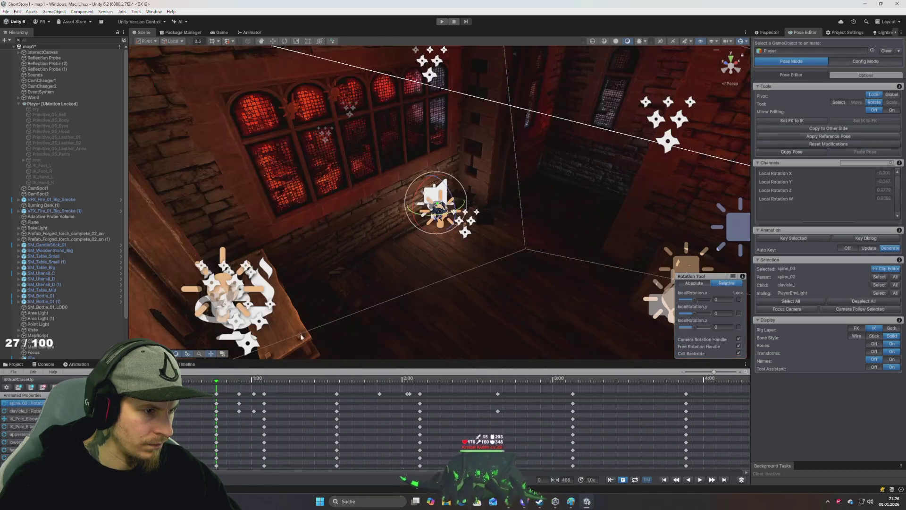
scroll(303, 333, "up", 10)
scroll(282, 308, "down", 3)
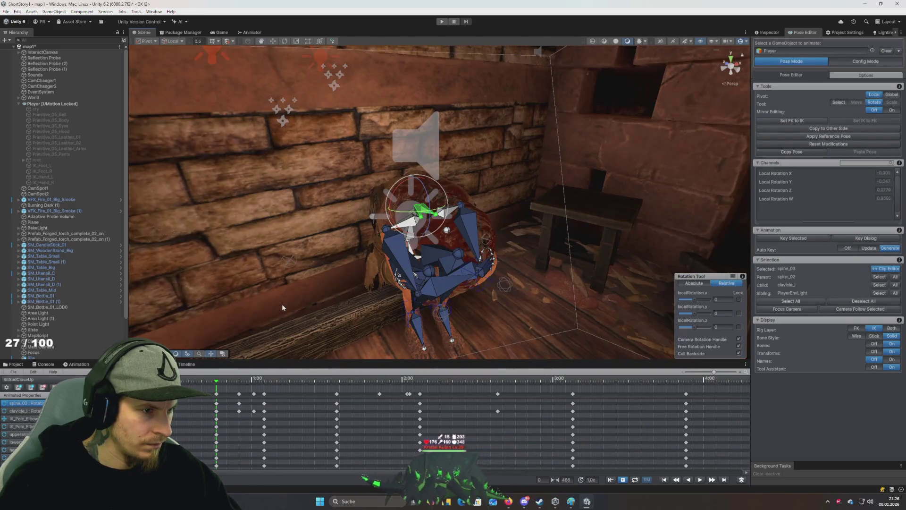
scroll(282, 307, "down", 3)
scroll(313, 310, "up", 5)
scroll(311, 311, "down", 3)
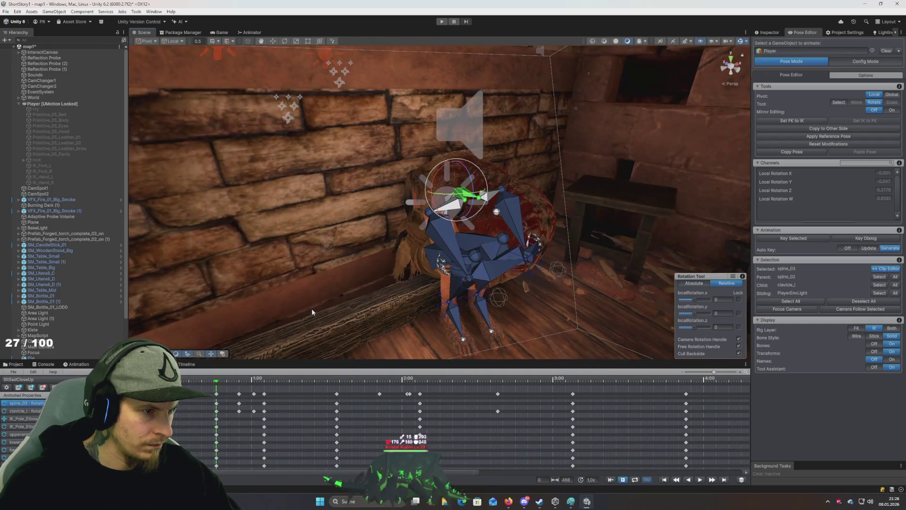
scroll(311, 308, "down", 3)
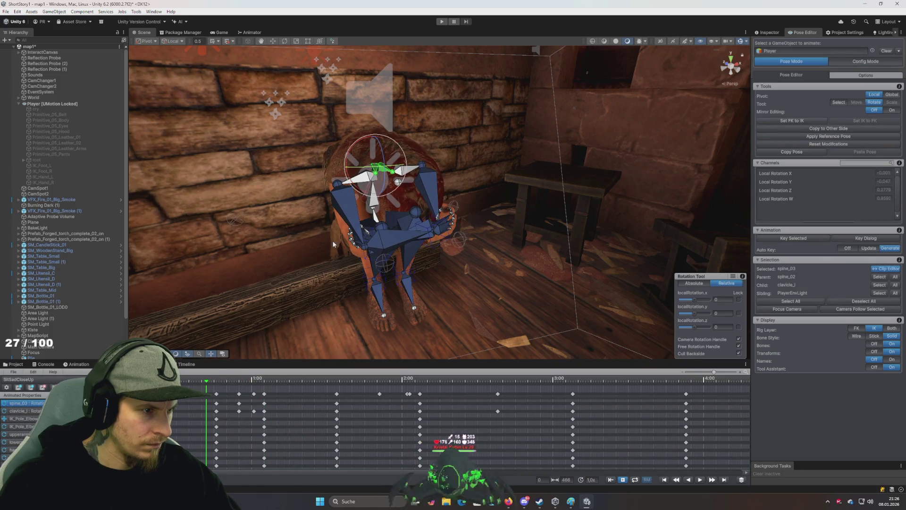
mouse_move(218, 382)
left_mouse_down()
mouse_move(253, 387)
mouse_move(243, 388)
left_mouse_up()
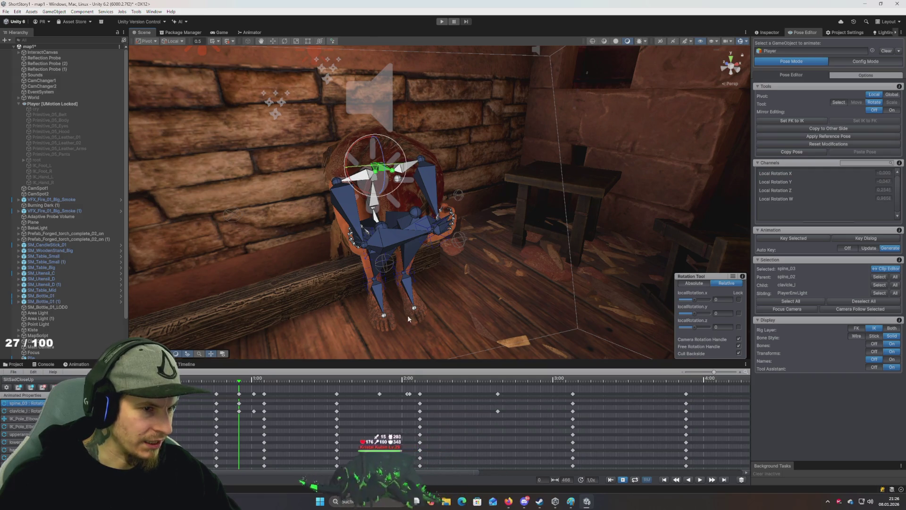
left_click(800, 300)
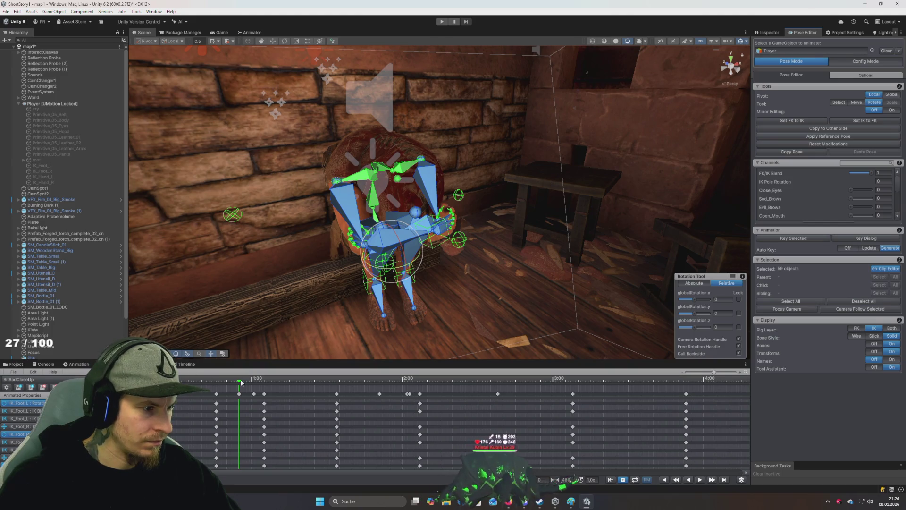
Play the animation, then rotate spine_03 very slightly on the next keyframe
left_click(218, 381)
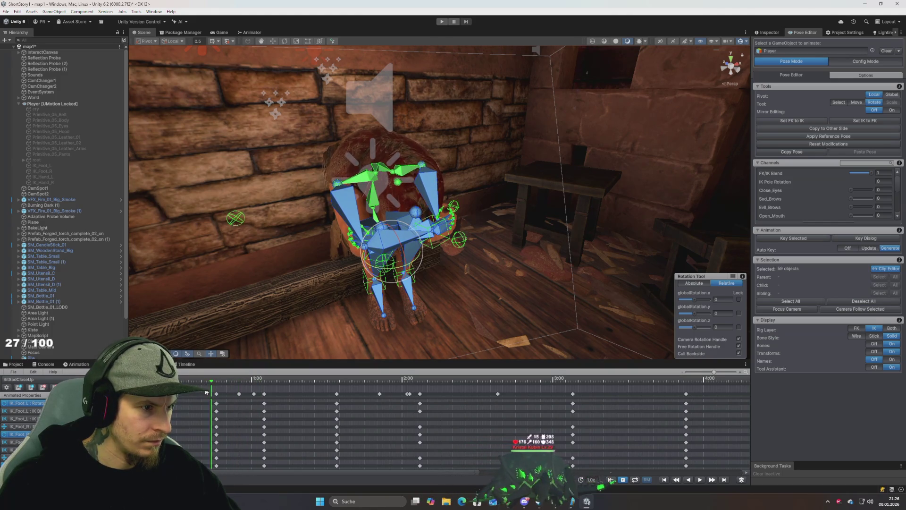
key("space")
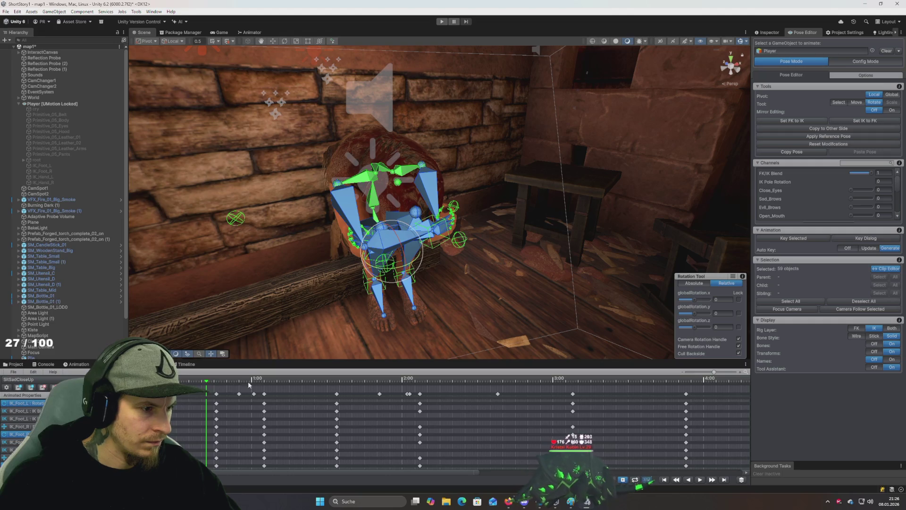
left_click_drag(217, 390, 238, 390)
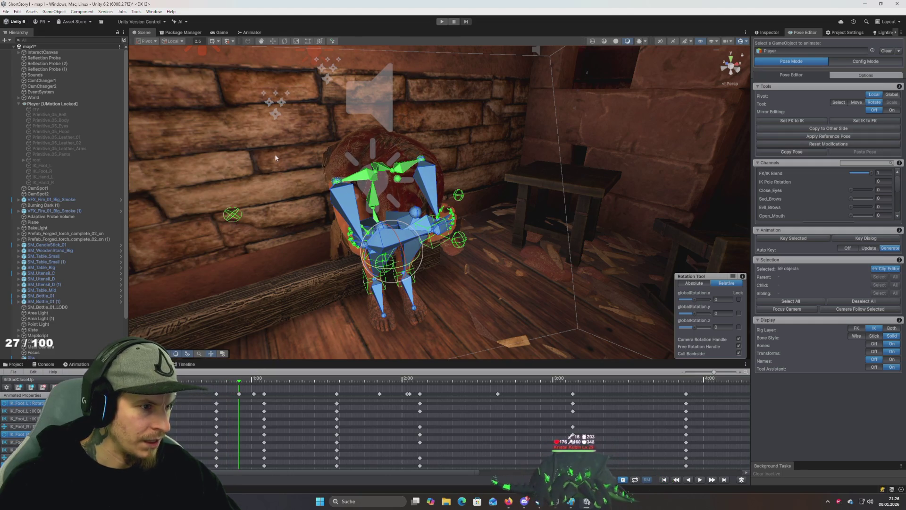
left_click(386, 156)
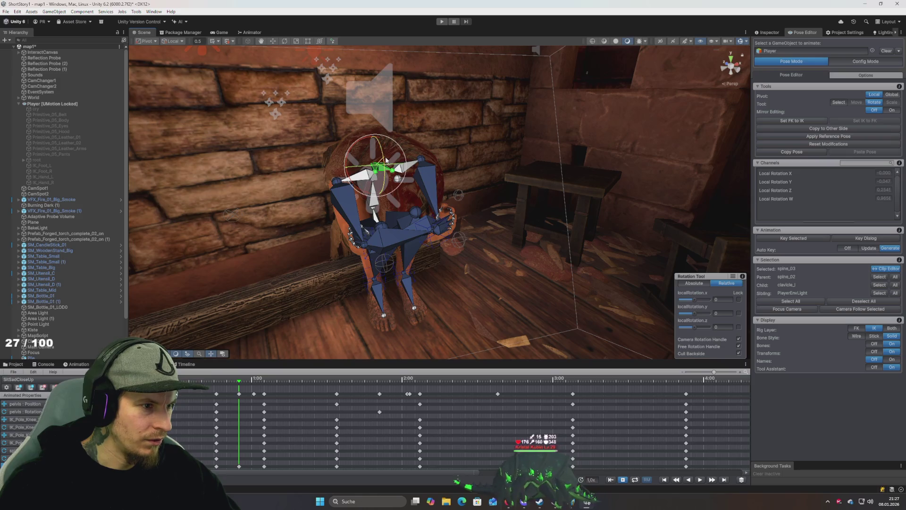
left_click_drag(386, 157, 386, 163)
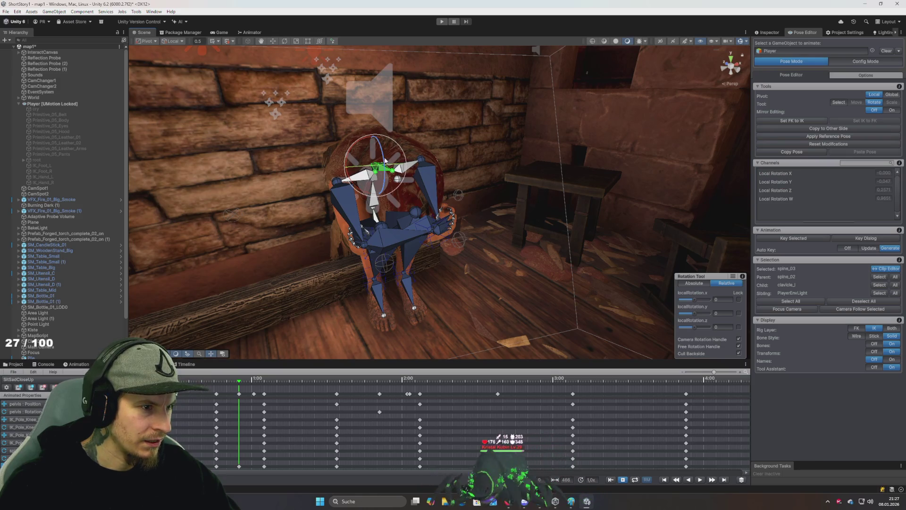
Replay from frame 0, orbit around the character, and nudge spine_03 again near the 1:00 mark
left_click(203, 381)
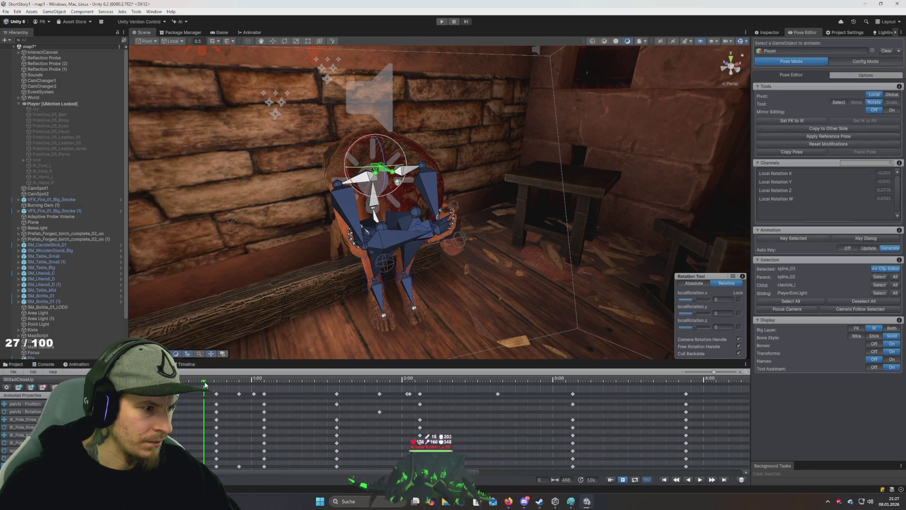
key("space")
left_click_drag(191, 378, 238, 381)
left_click(178, 380)
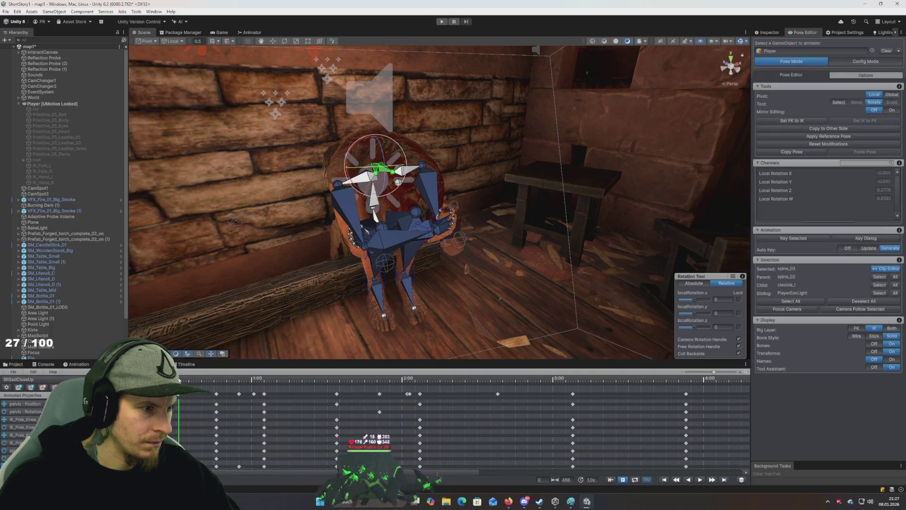
mouse_move(265, 327)
left_mouse_down()
mouse_move(272, 289)
mouse_move(257, 306)
left_mouse_up()
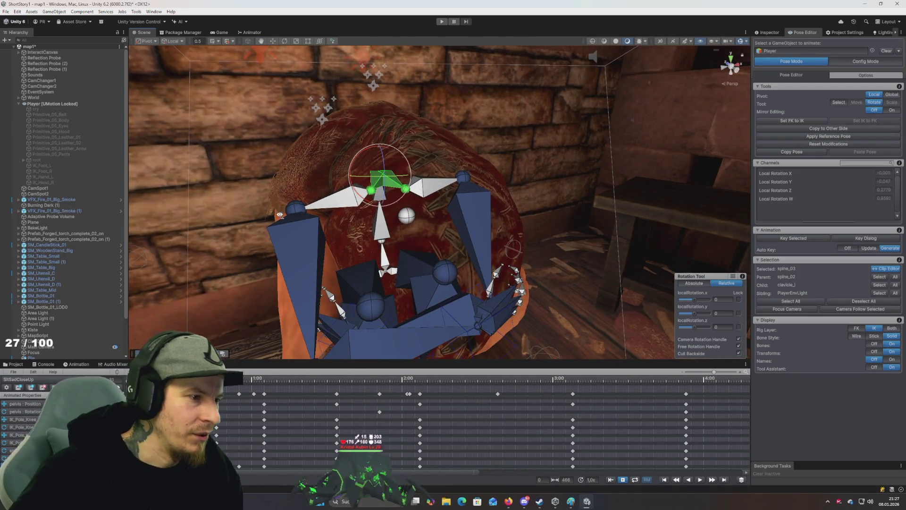
left_click_drag(257, 307, 274, 227)
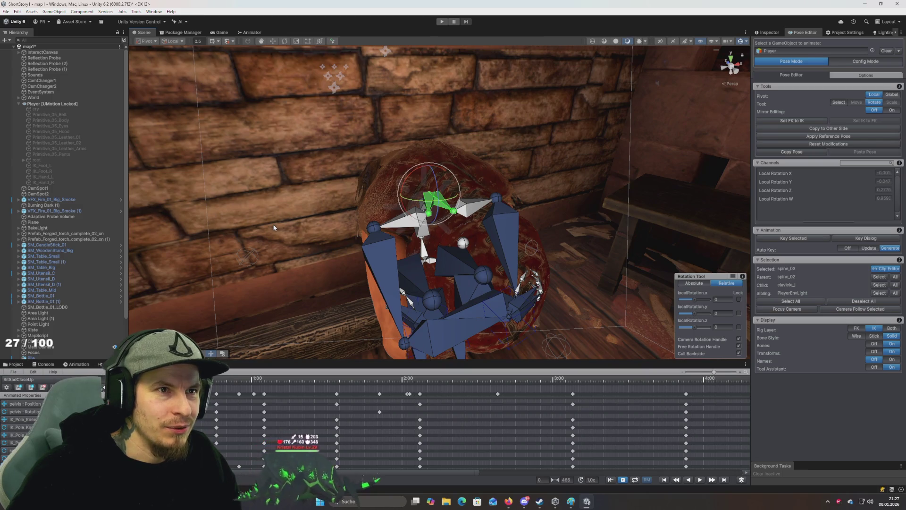
mouse_move(294, 231)
left_mouse_down()
mouse_move(311, 231)
mouse_move(313, 221)
left_mouse_up()
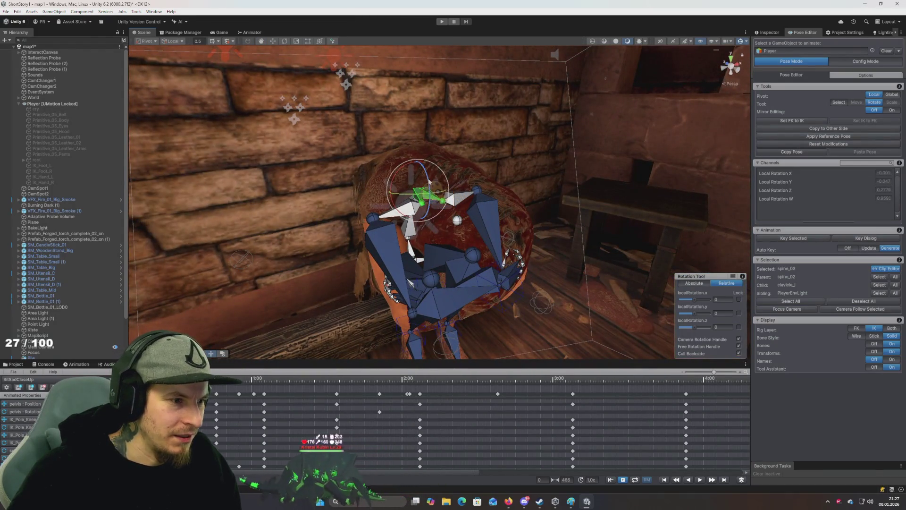
left_click_drag(428, 181, 427, 182)
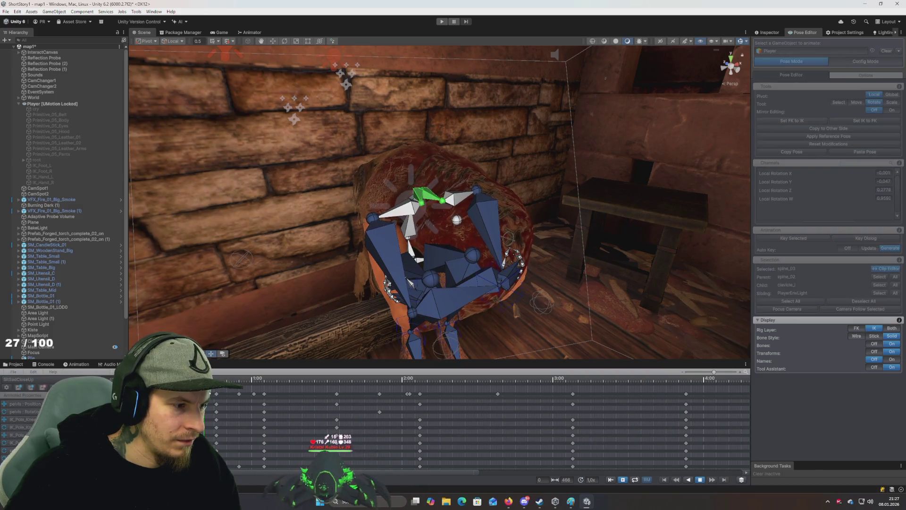
left_click(238, 381)
Nudge the playhead a few frames later on the timeline
left_click(239, 381)
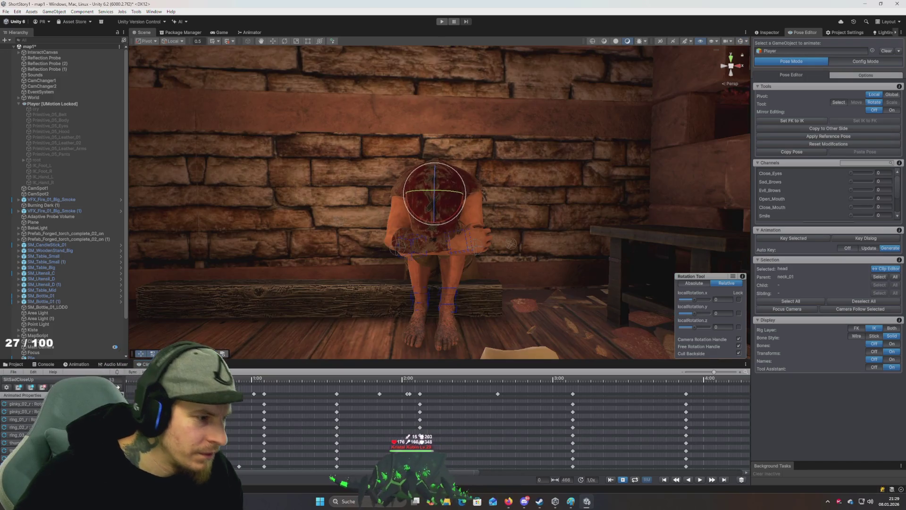
At frame 55, orbit down onto the head, set Display > Bones to On, and select clavicle_l
key("space")
left_click_drag(279, 324, 240, 385)
left_click(244, 387)
mouse_move(364, 326)
left_mouse_down()
mouse_move(336, 268)
mouse_move(361, 290)
mouse_move(348, 283)
mouse_move(287, 303)
mouse_move(275, 299)
mouse_move(284, 290)
mouse_move(318, 297)
mouse_move(269, 295)
mouse_move(340, 269)
mouse_move(318, 283)
mouse_move(331, 282)
left_mouse_up()
left_click(255, 395)
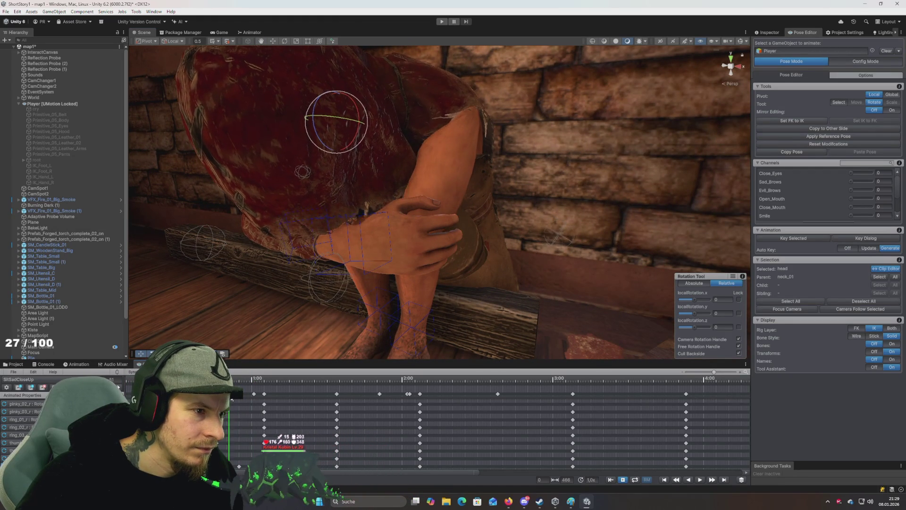
left_click(226, 395)
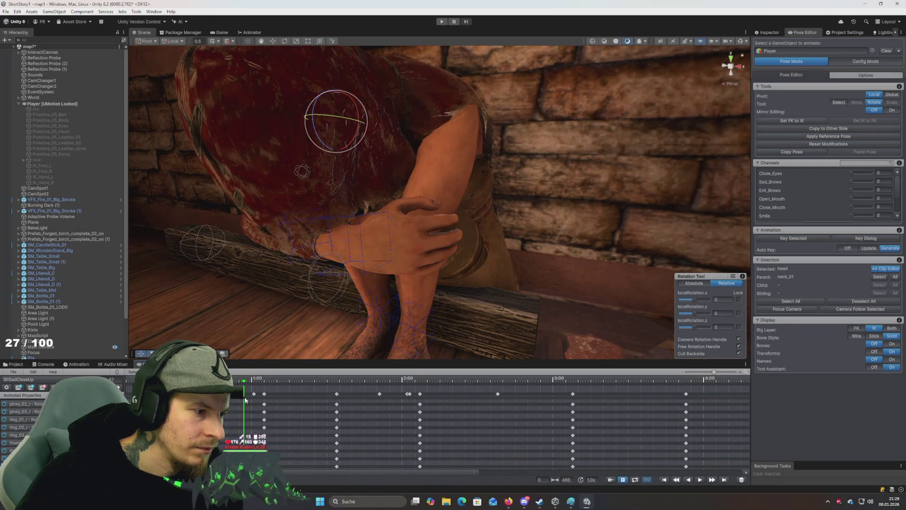
left_click(239, 396)
mouse_move(331, 284)
left_mouse_down()
mouse_move(354, 249)
mouse_move(350, 236)
mouse_move(360, 246)
left_mouse_up()
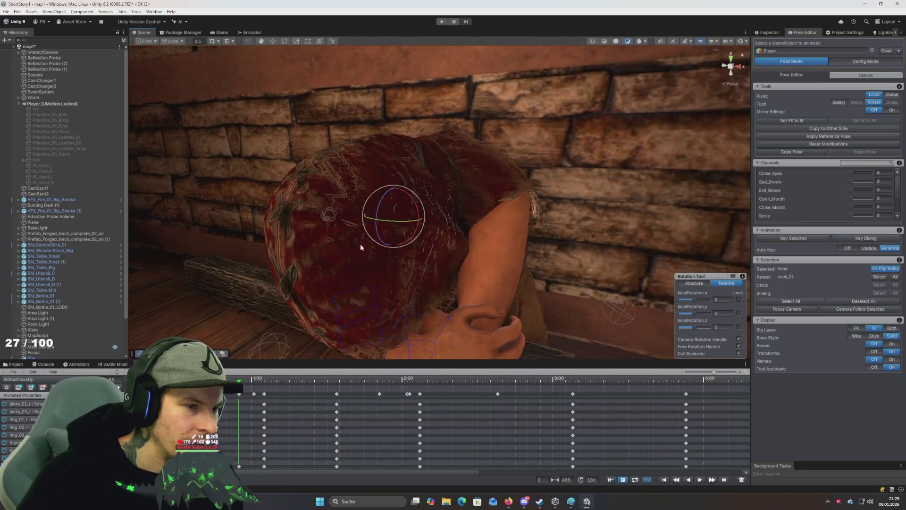
left_click(892, 343)
left_click(470, 198)
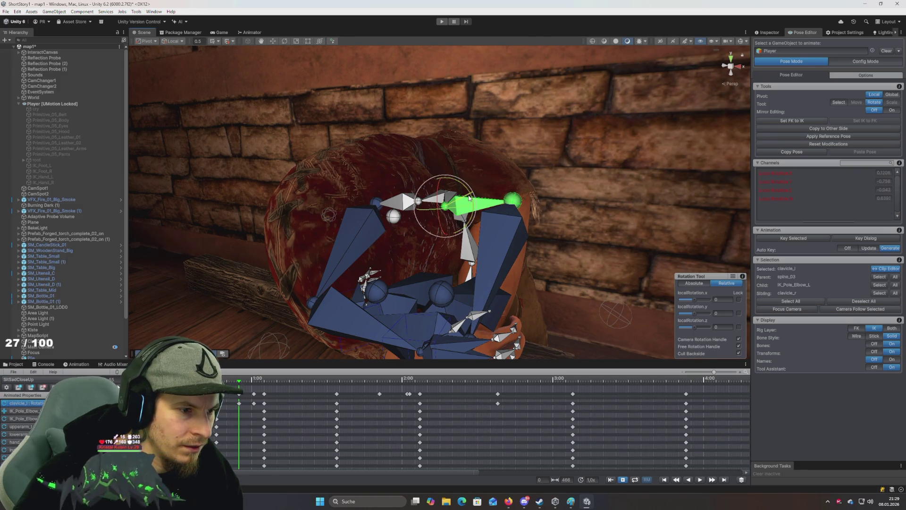
Rotate clavicle_l slightly at the current frame, then play and stop the animation from frame 62
left_click(253, 391)
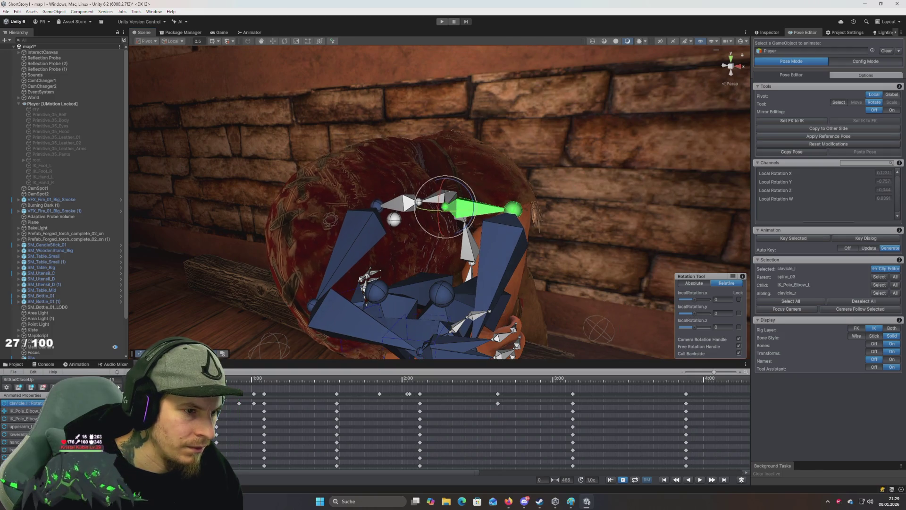
left_click(239, 388)
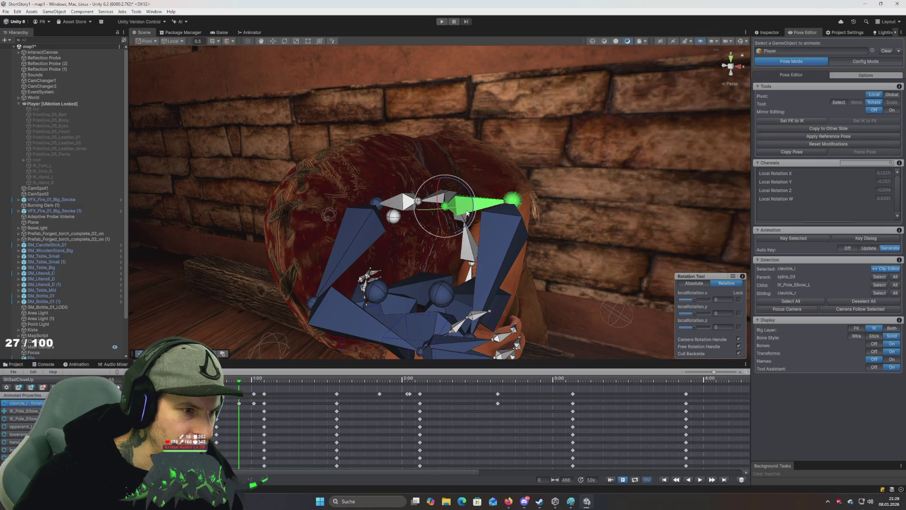
left_click_drag(471, 201, 472, 199)
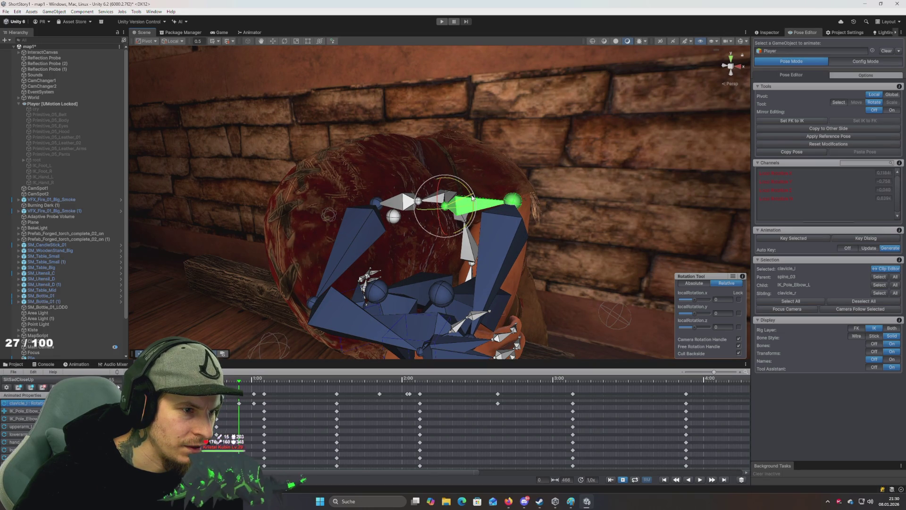
left_click(258, 388)
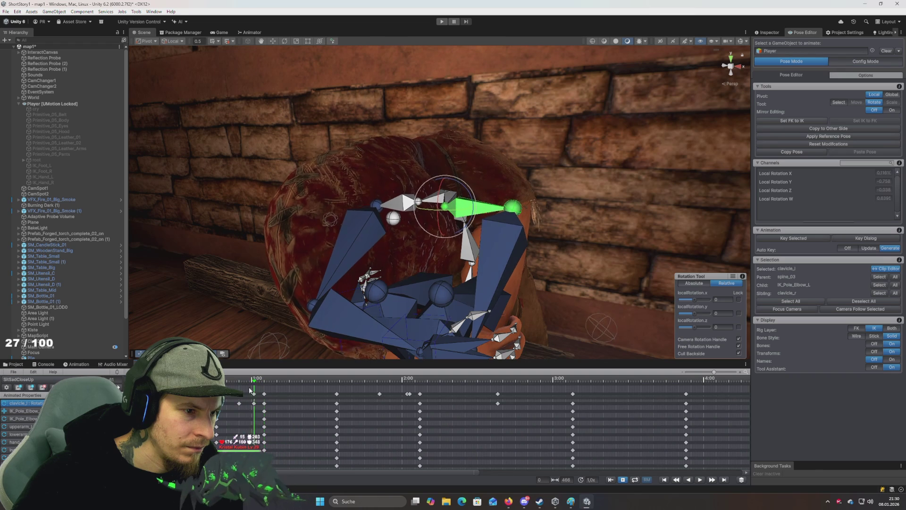
key("space")
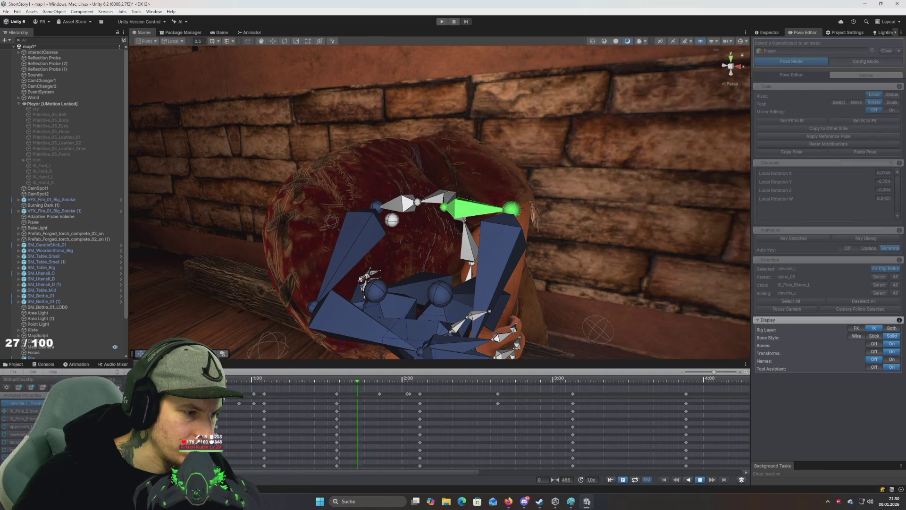
key("space")
Zoom out, set Display > Bones to Off, and replay the animation from a closer front view
scroll(233, 336, "down", 5)
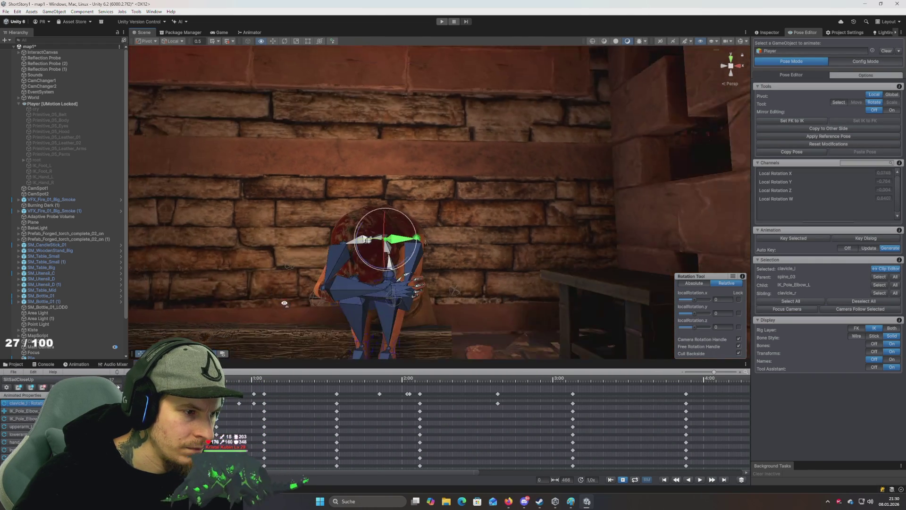
left_click(875, 343)
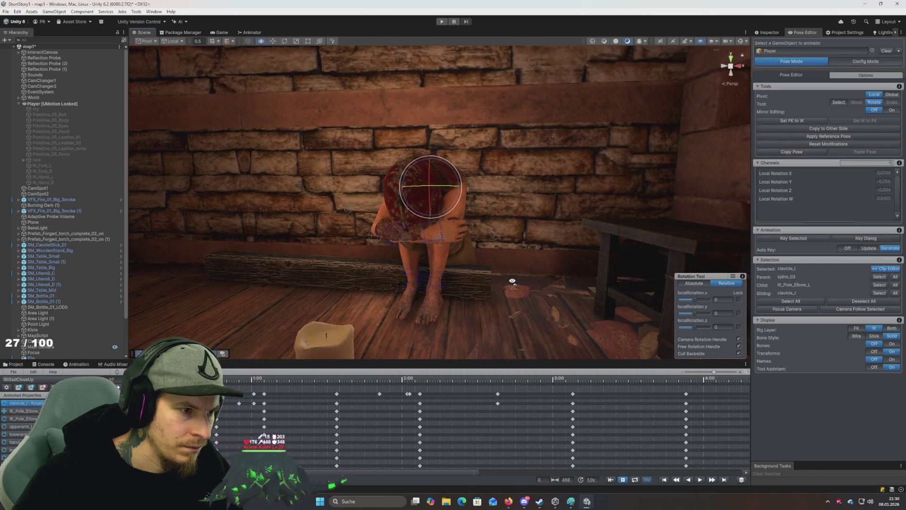
key("space")
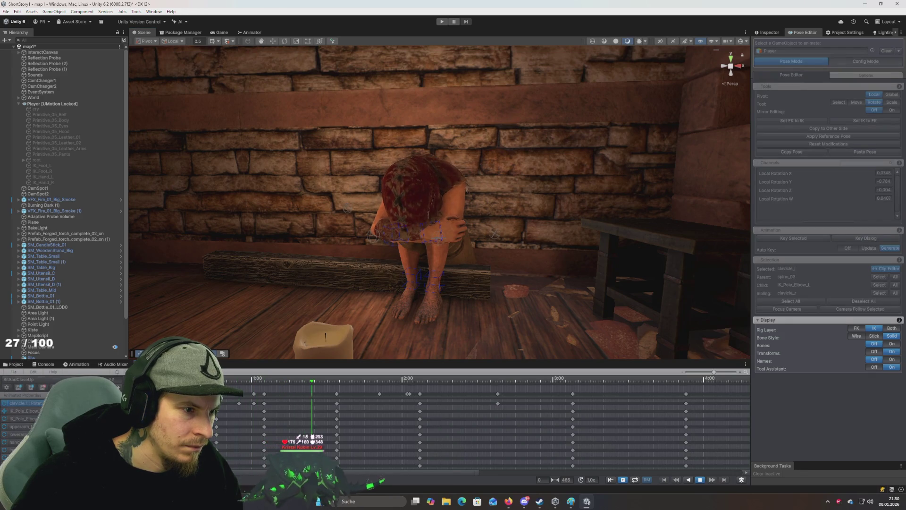
key("space")
mouse_move(330, 284)
left_mouse_down()
mouse_move(283, 290)
mouse_move(297, 292)
left_mouse_up()
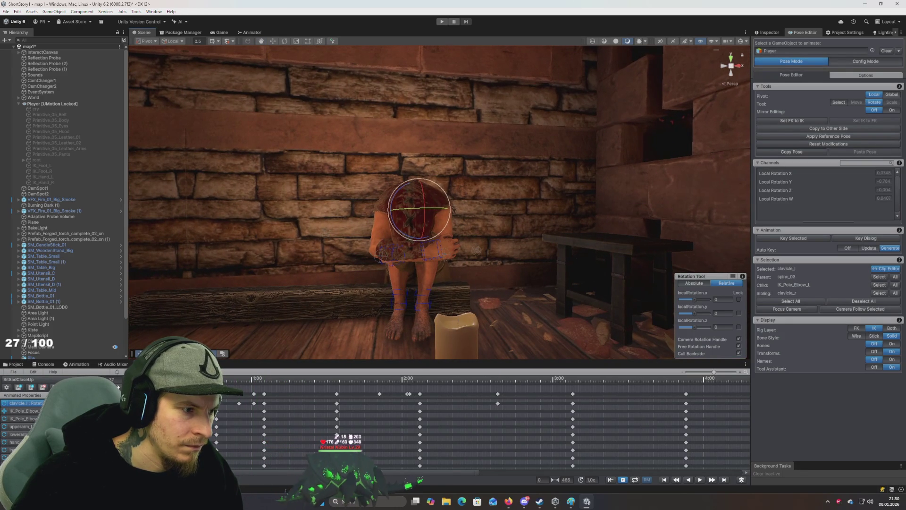
key("space")
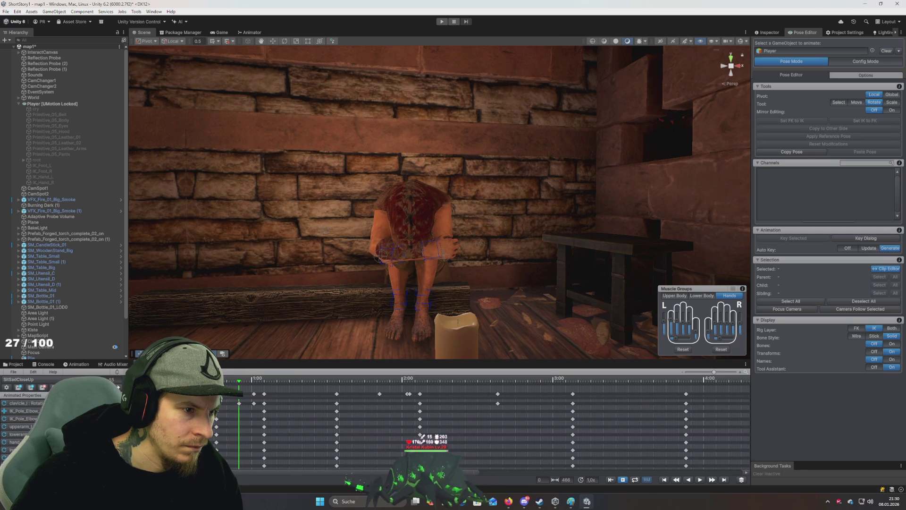
left_click(243, 392)
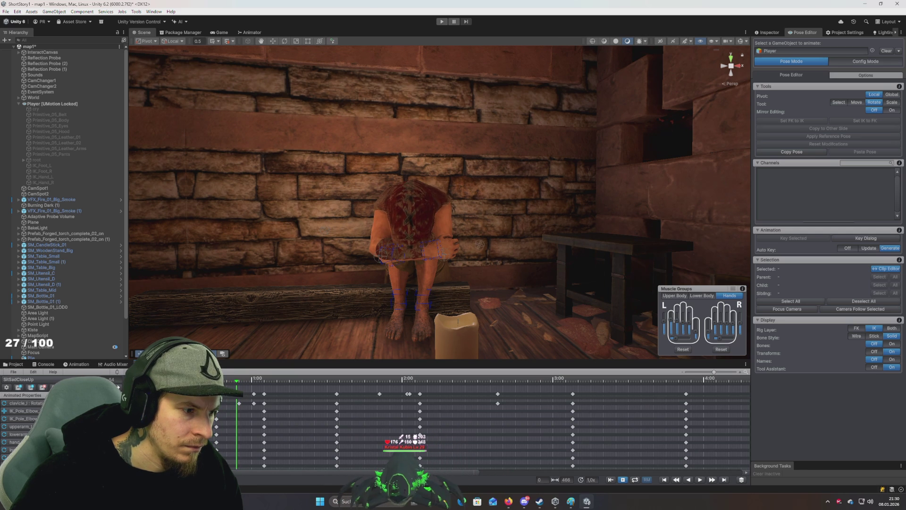
scroll(331, 260, "up", 10)
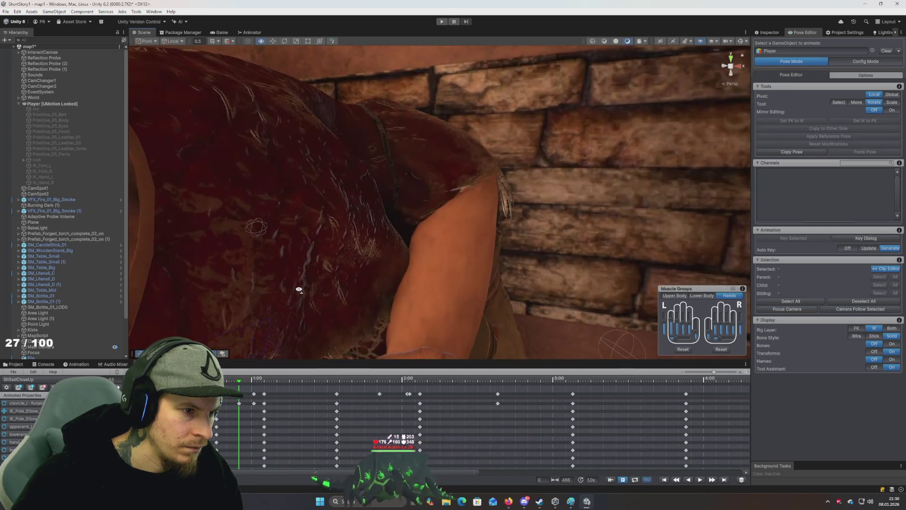
scroll(299, 289, "down", 10)
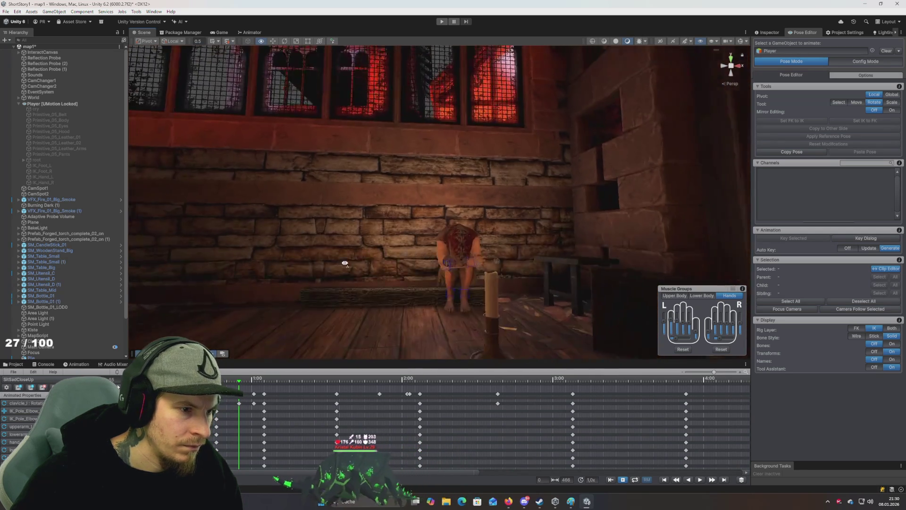
scroll(363, 282, "up", 5)
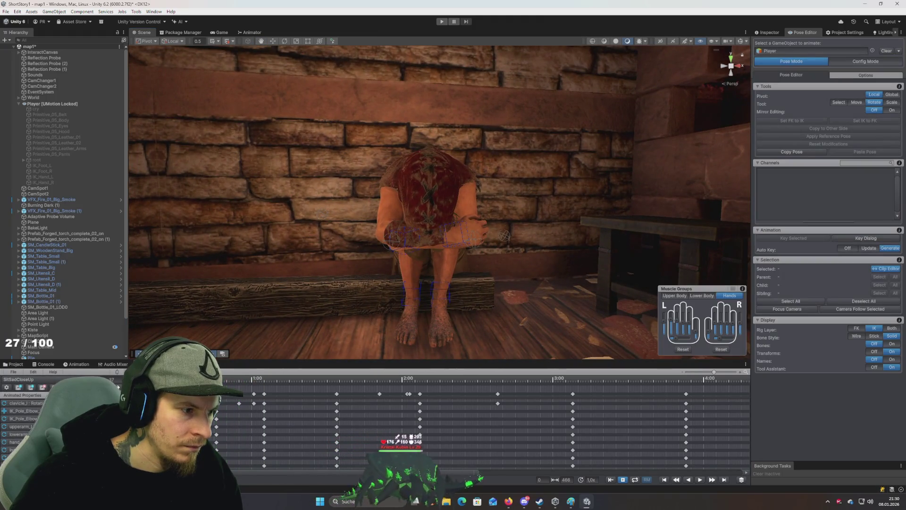
key("space")
key("space")
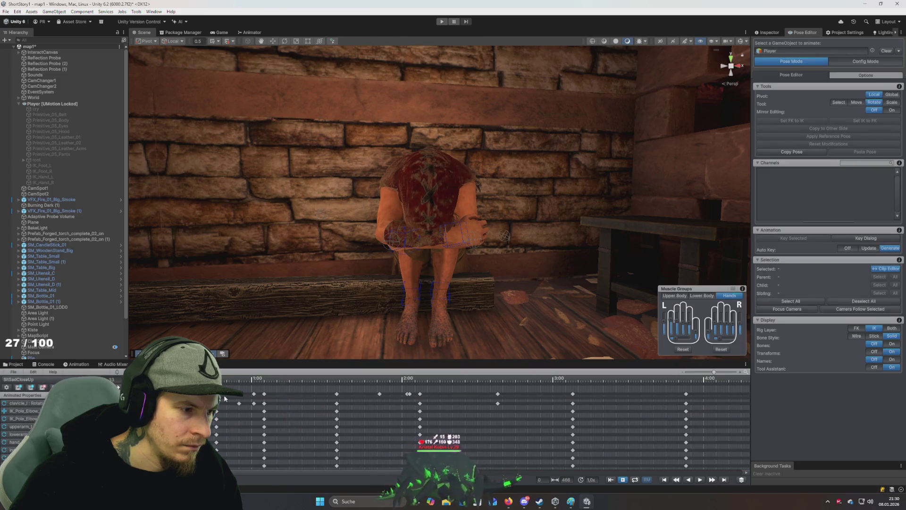
Scrub to about frame 74 and select the two early keyframe columns
left_click_drag(222, 396, 293, 396)
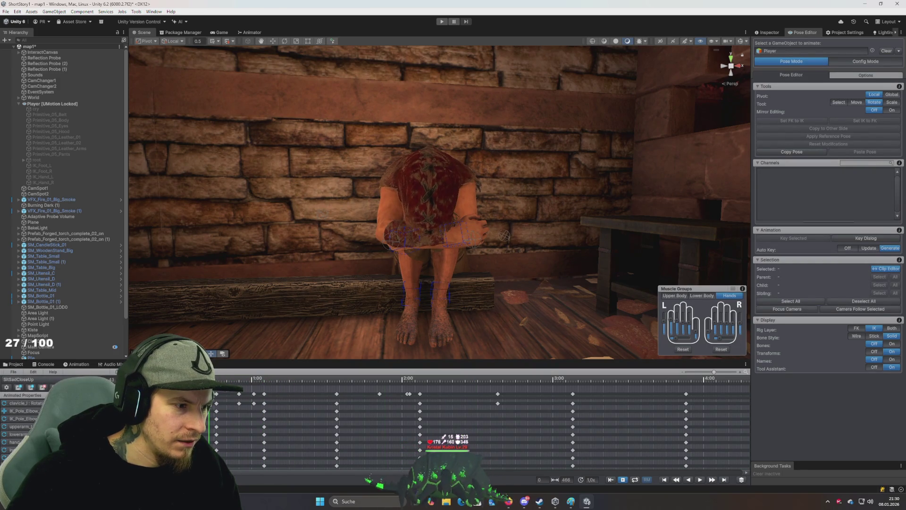
left_click(217, 394)
left_click(268, 393)
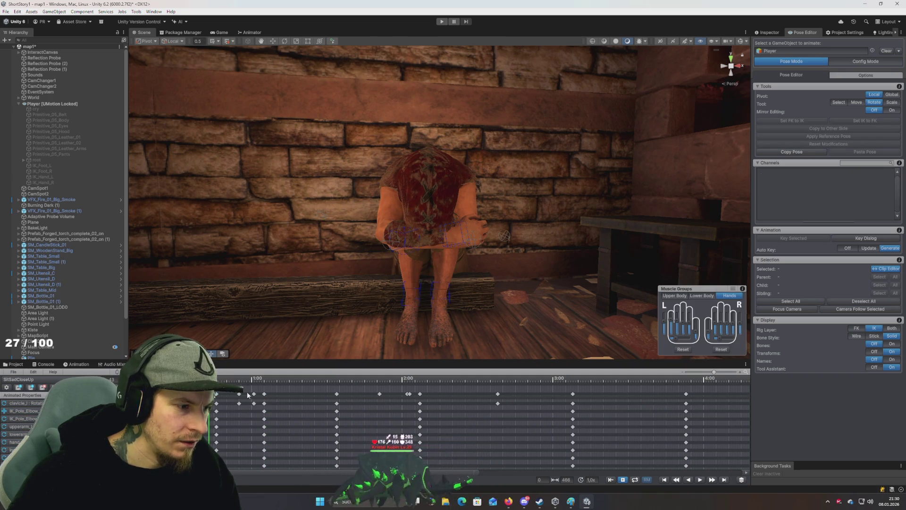
left_click_drag(231, 390, 258, 399)
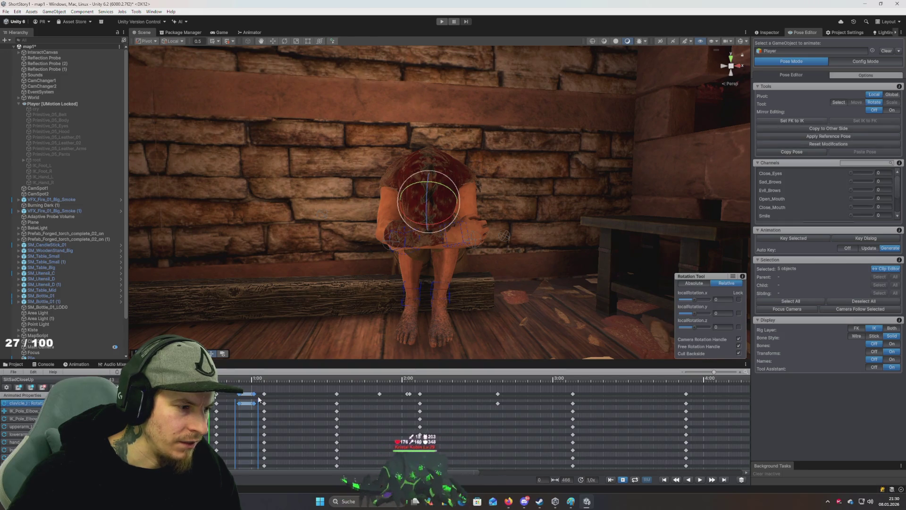
left_click(249, 396)
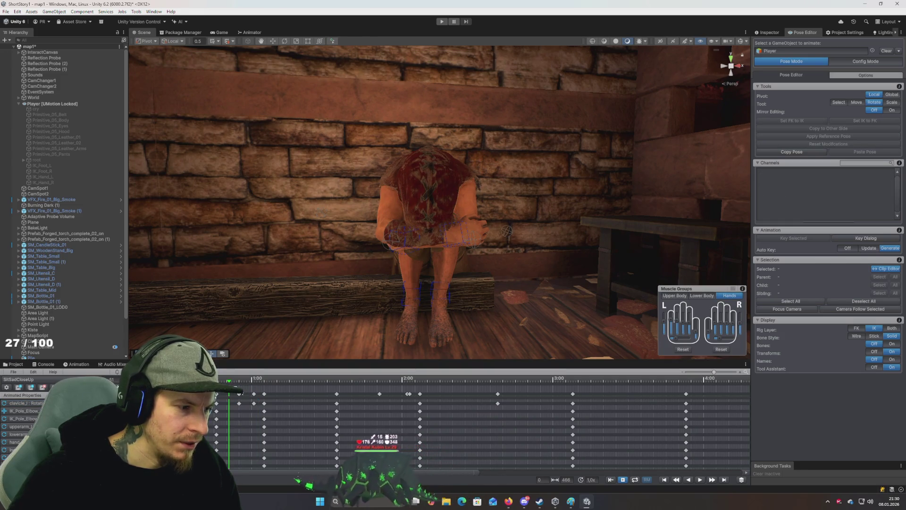
left_click_drag(232, 390, 260, 401)
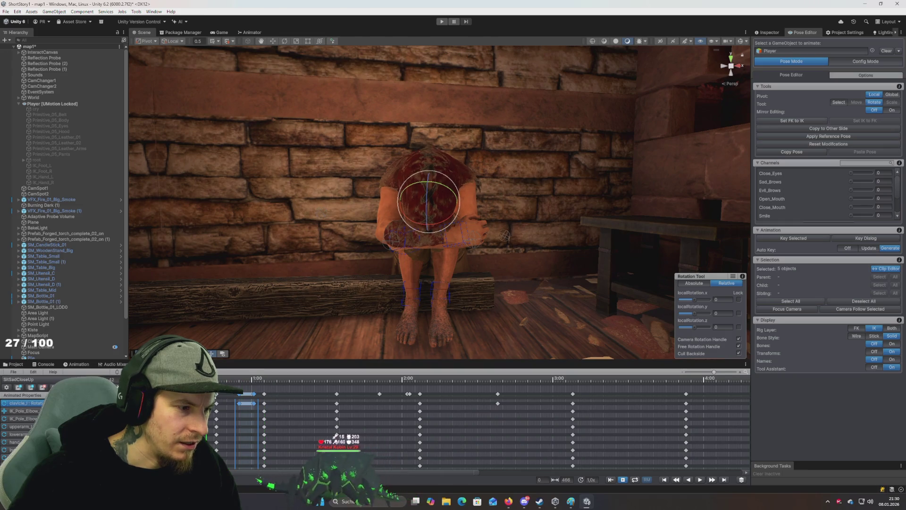
Paste the copied keys at the playhead, then again at a later point in the clip
key("space")
key("space")
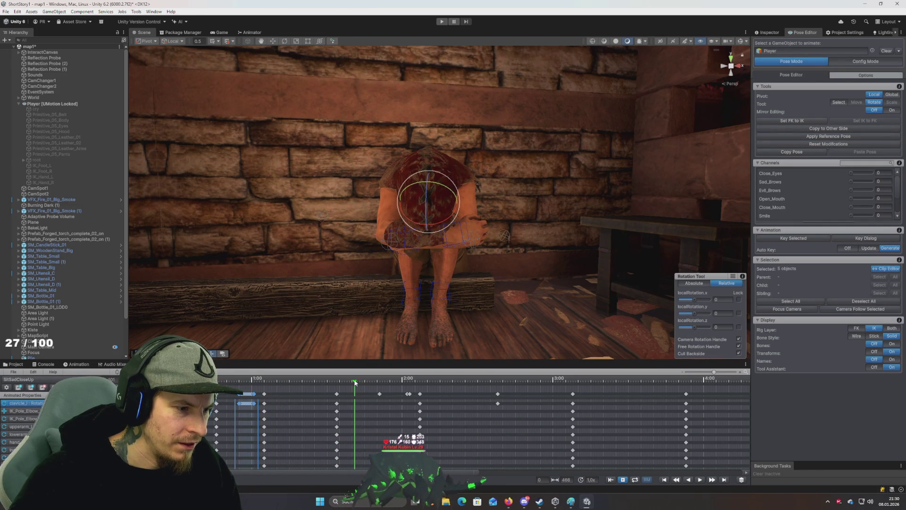
key("ctrl+v")
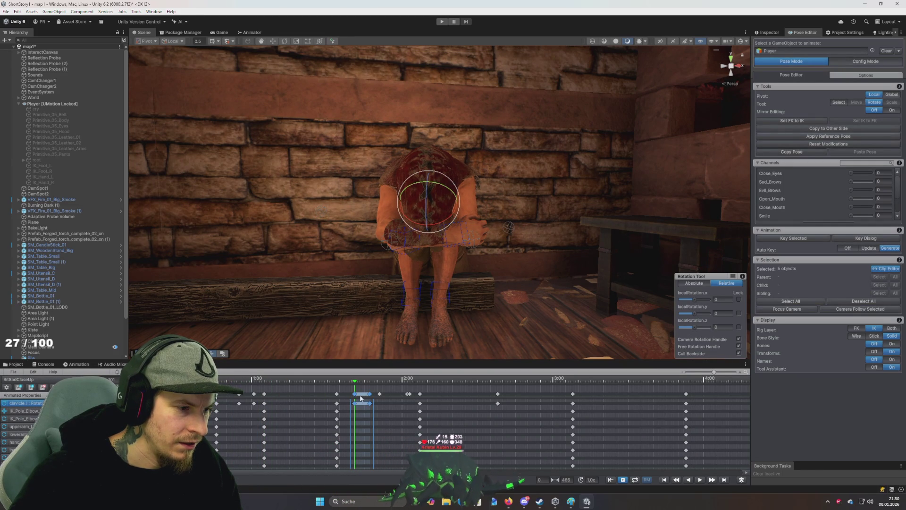
left_click(299, 379)
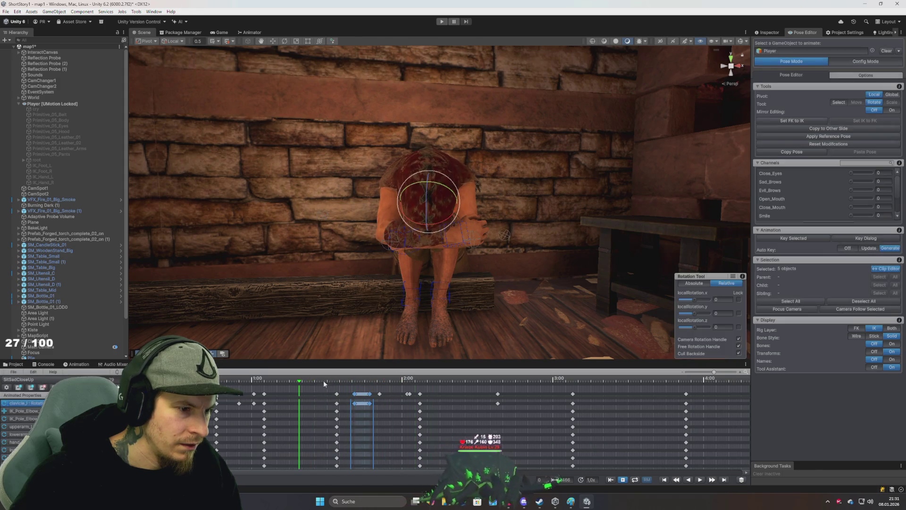
left_click(392, 379)
key("ctrl+v")
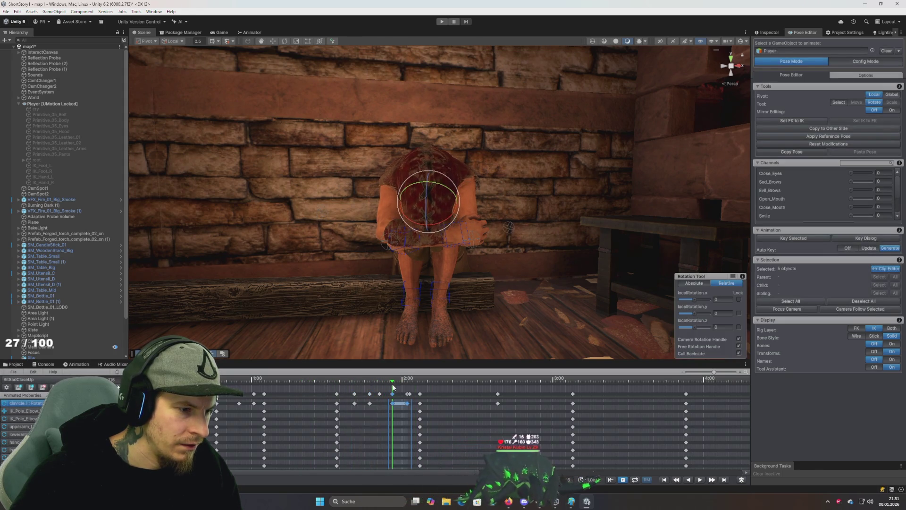
Replay the animation from just before the pasted keys, stopping and restarting several times
left_click(285, 378)
key("space")
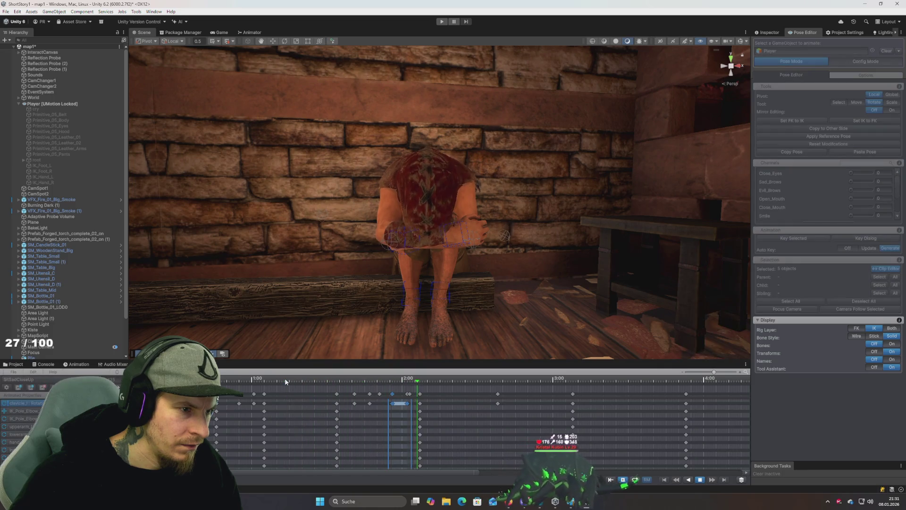
left_click(288, 378)
key("space")
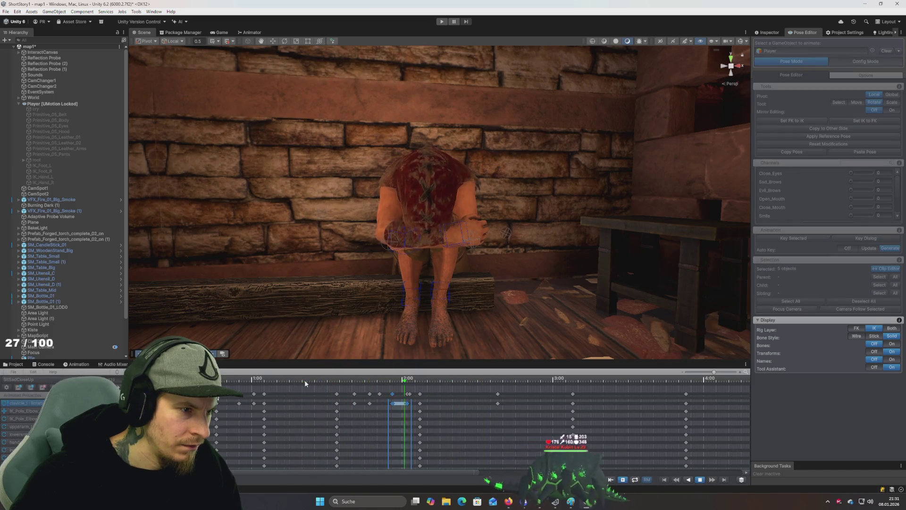
left_click(304, 379)
key("space")
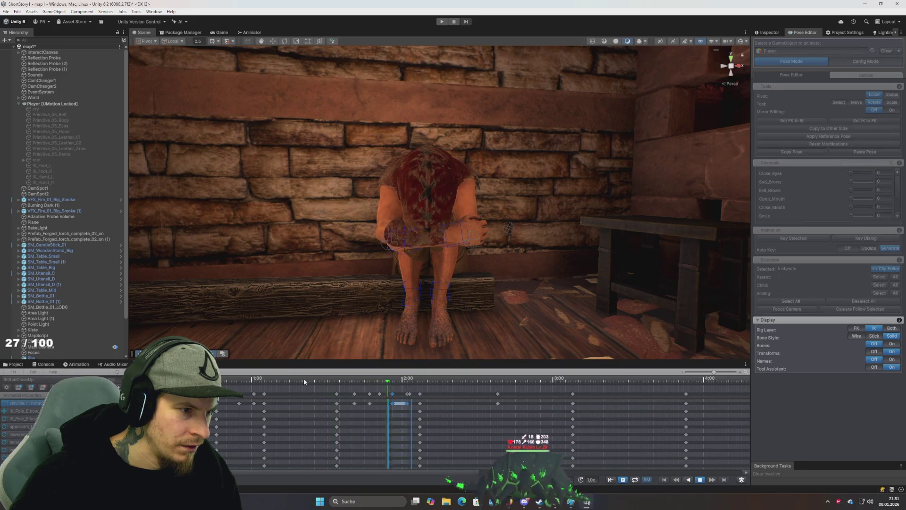
left_click(304, 379)
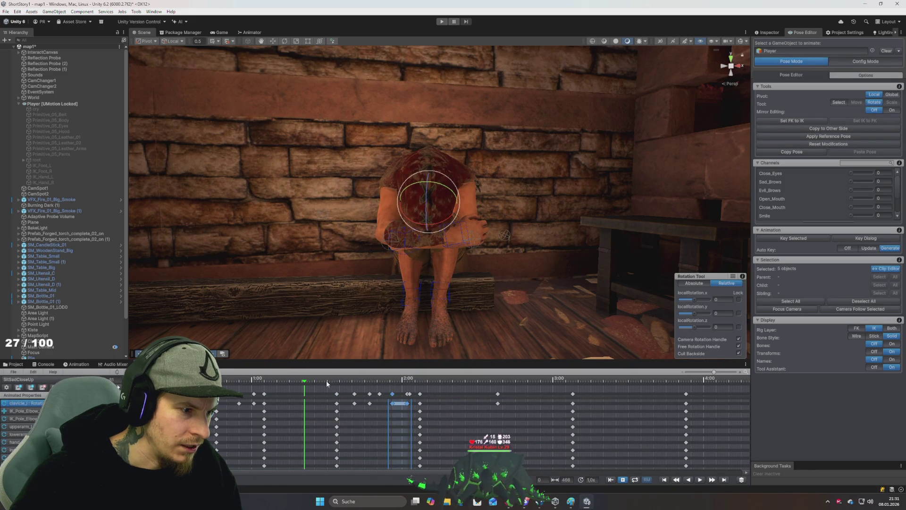
key("space")
left_click(303, 380)
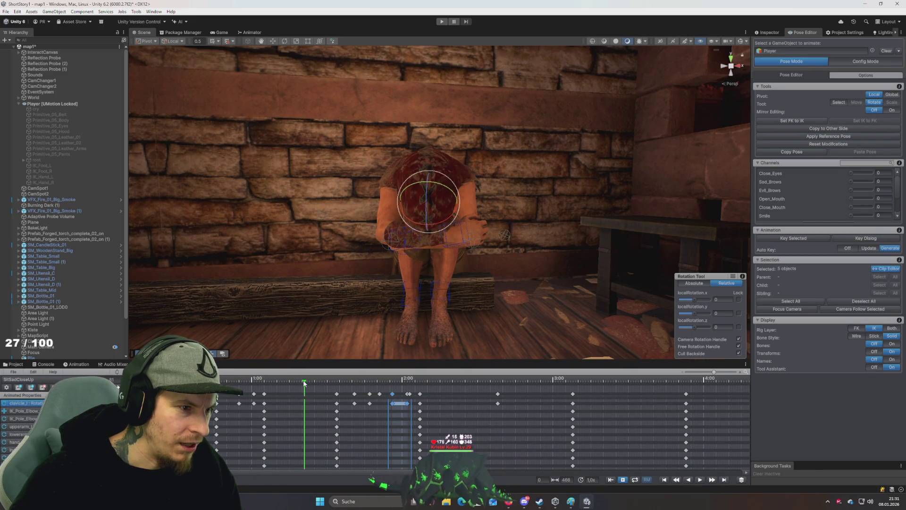
key("space")
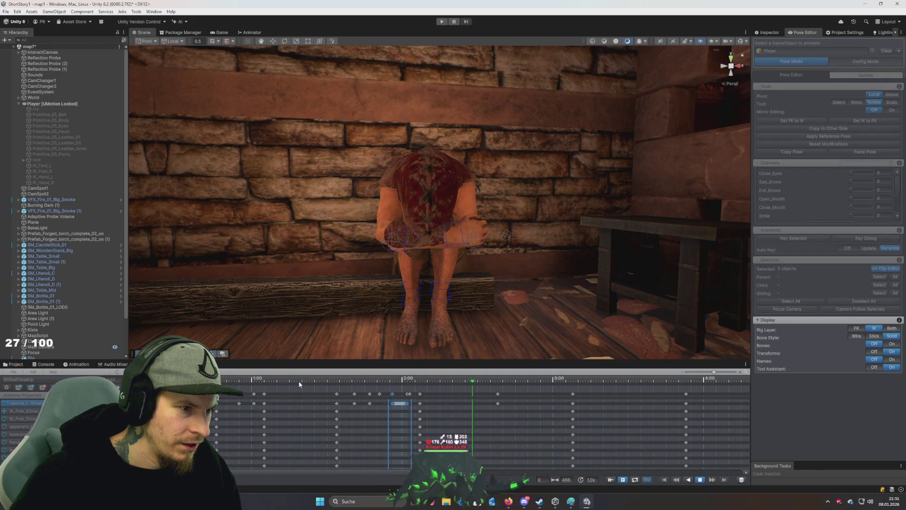
left_click(301, 381)
Scrub the playhead a few frames later and orbit around the crouched character on the bench
left_click_drag(402, 381, 430, 383)
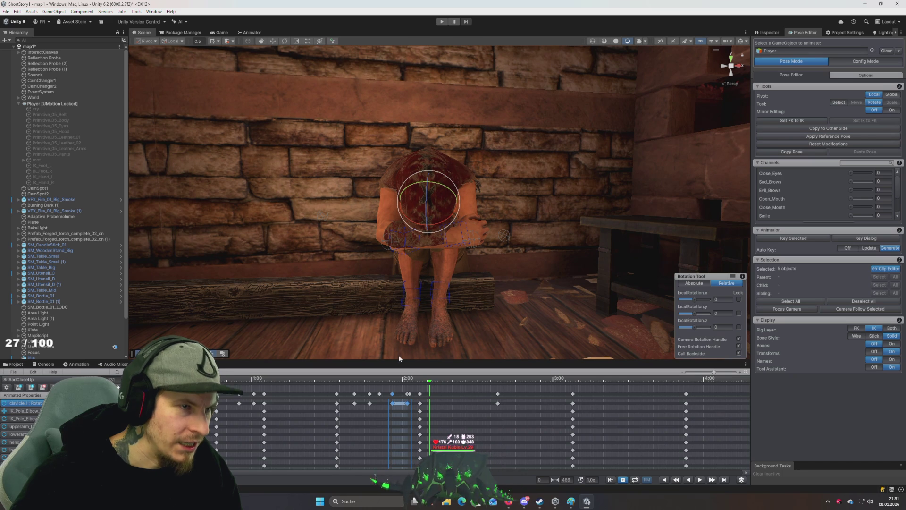
mouse_move(352, 323)
left_mouse_down()
mouse_move(401, 307)
mouse_move(394, 288)
mouse_move(402, 316)
mouse_move(354, 318)
mouse_move(371, 325)
mouse_move(394, 314)
left_mouse_up()
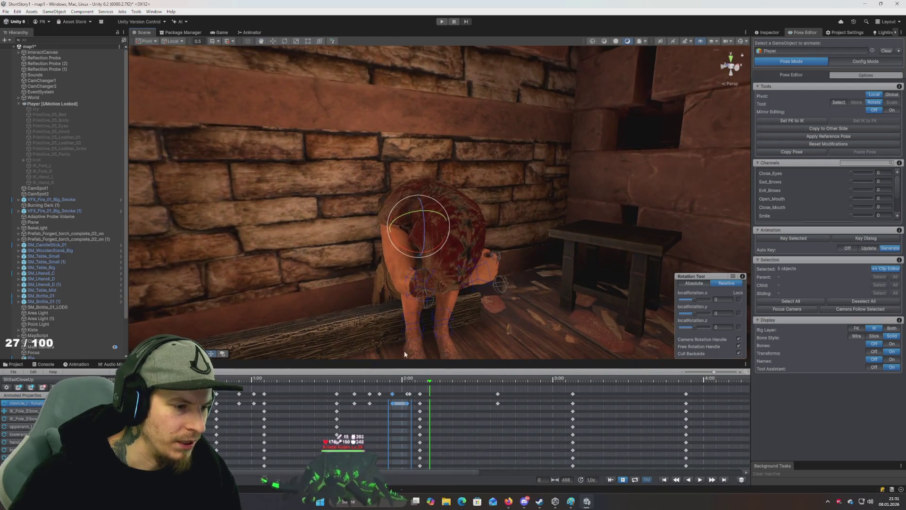
mouse_move(418, 379)
left_mouse_down()
mouse_move(433, 392)
mouse_move(499, 398)
mouse_move(458, 396)
left_mouse_up()
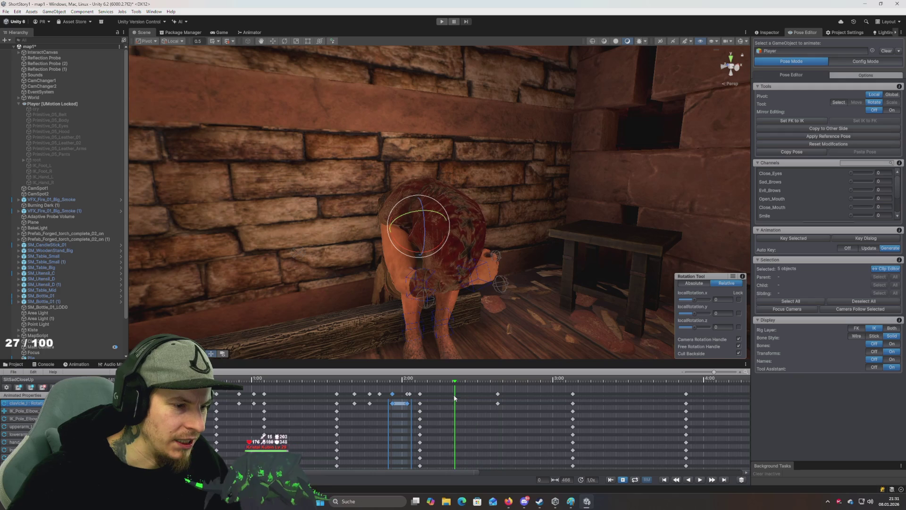
mouse_move(444, 314)
left_mouse_down()
mouse_move(420, 311)
mouse_move(434, 310)
left_mouse_up()
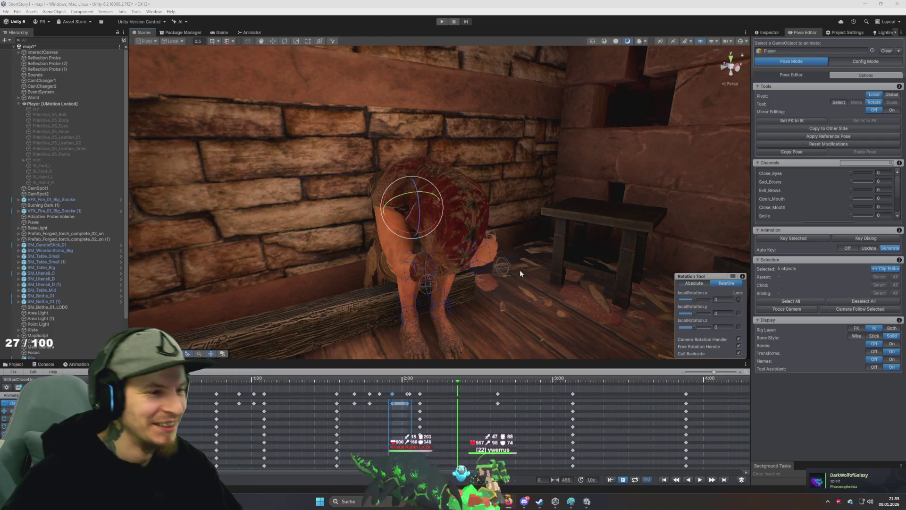
Orbit, zoom and frame the view on the crouched character beside the wall
left_click_drag(520, 270, 548, 286)
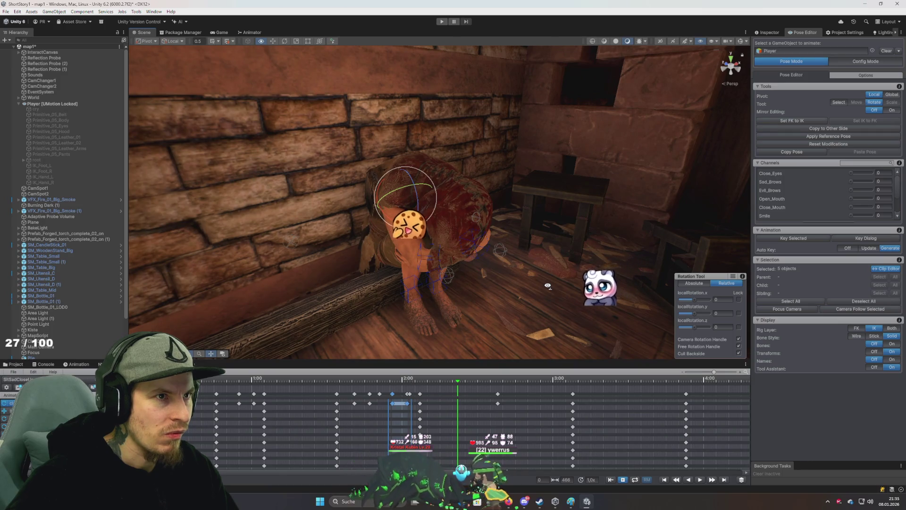
left_click_drag(549, 287, 542, 287)
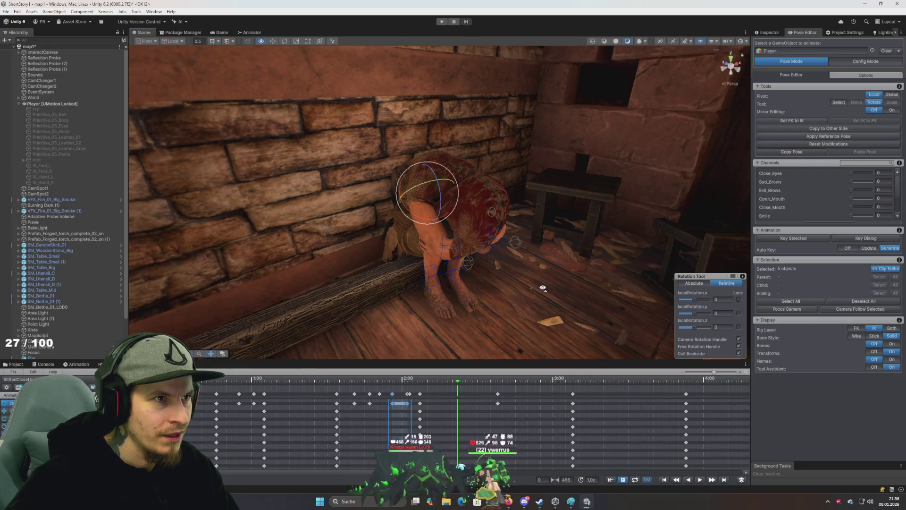
left_click_drag(543, 287, 543, 288)
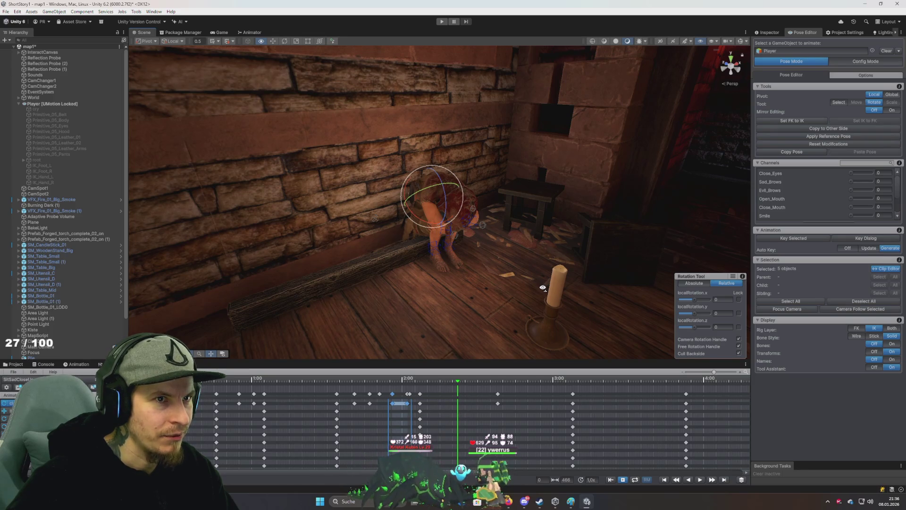
scroll(543, 287, "up", 5)
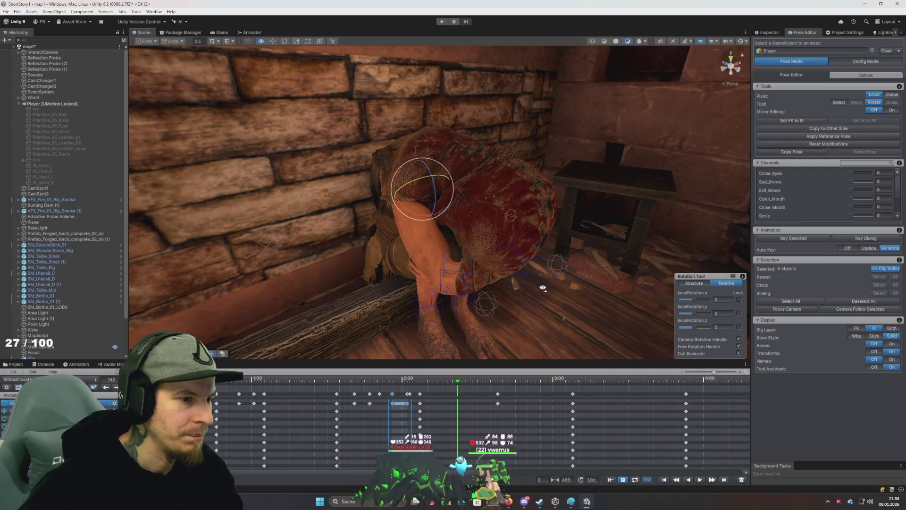
left_click_drag(543, 287, 534, 279)
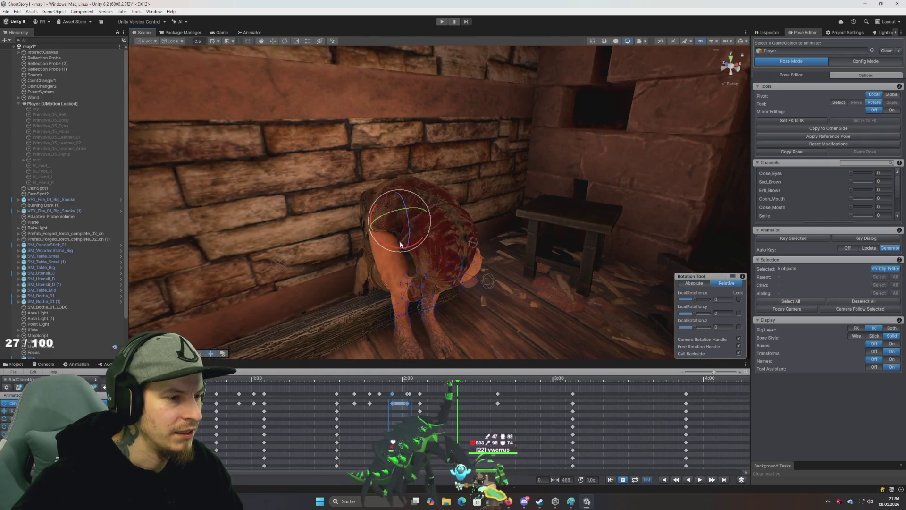
key("f")
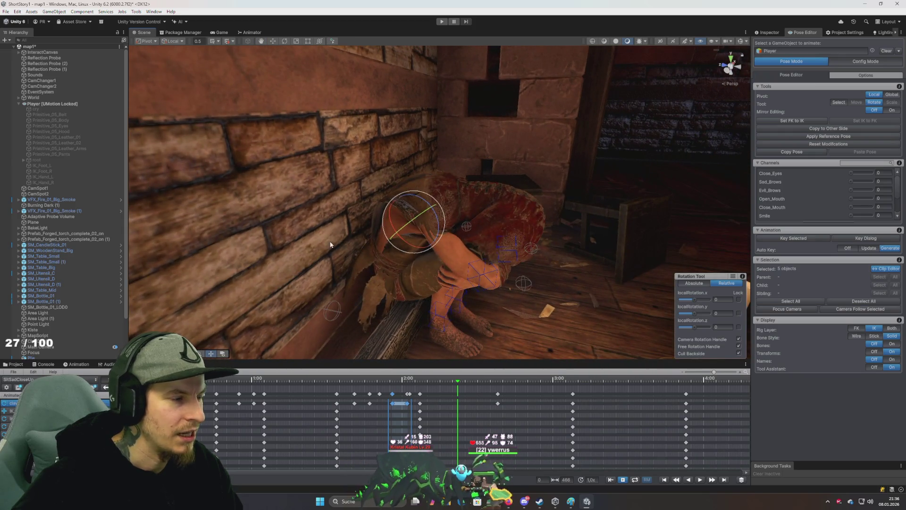
Turn Bones on, select pelvis and spine_01, try rotating spine_01 upright, then undo it
left_click(891, 343)
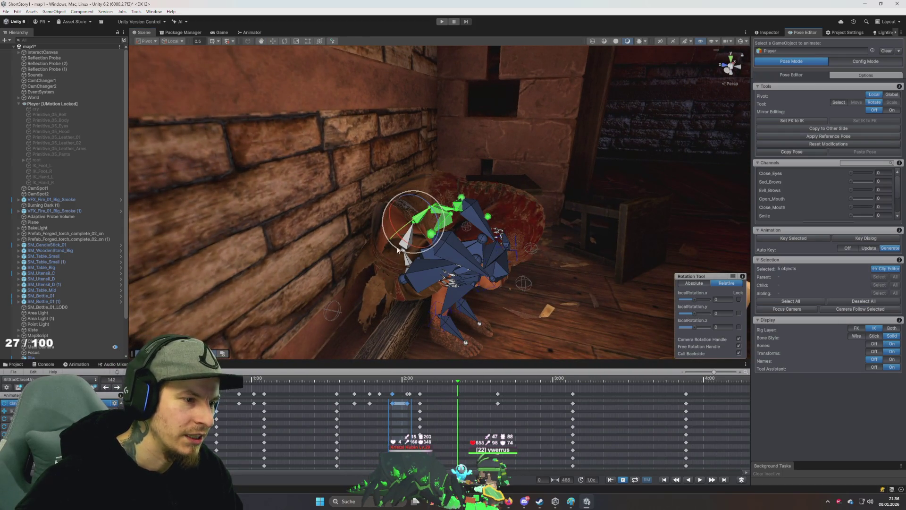
left_click(407, 236)
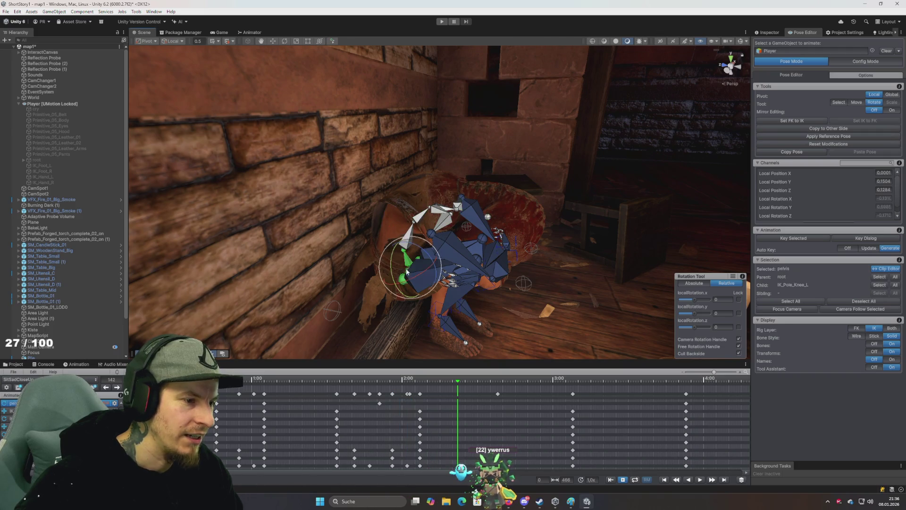
left_click(430, 232)
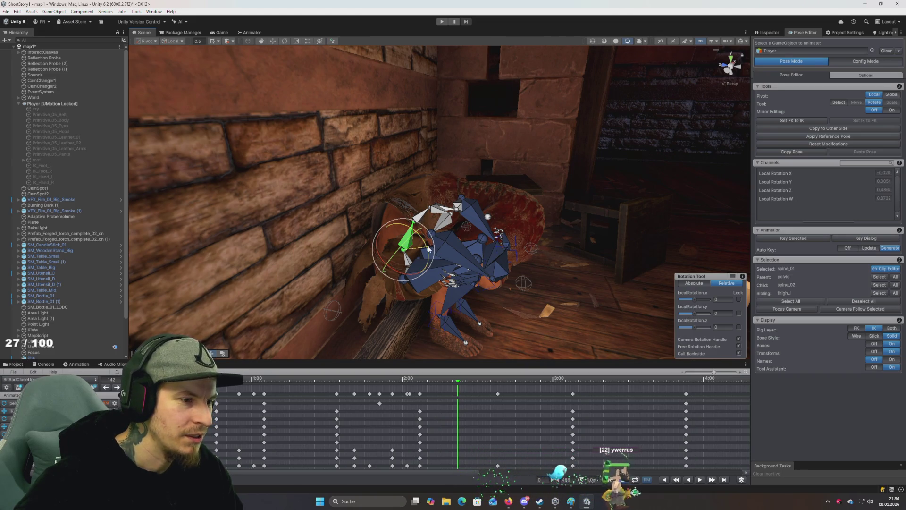
mouse_move(429, 249)
left_mouse_down()
mouse_move(340, 185)
mouse_move(240, 151)
mouse_move(708, 95)
left_mouse_up()
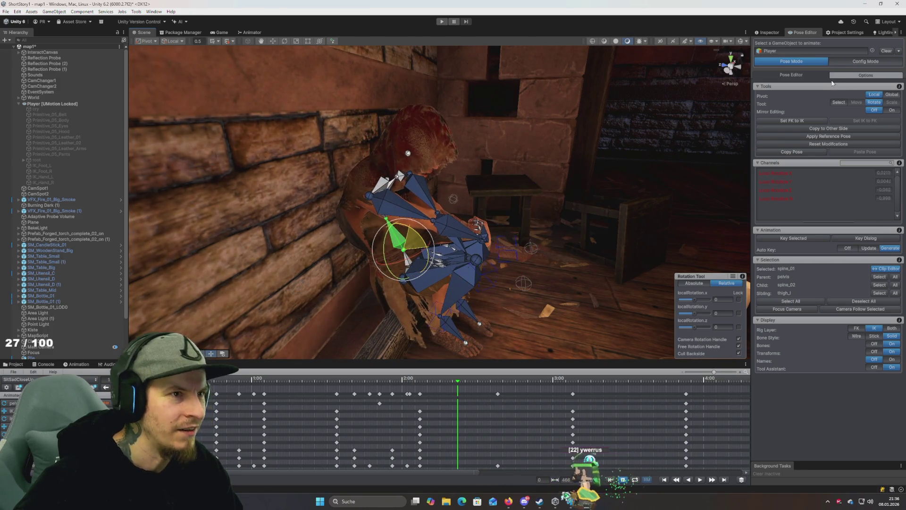
left_click_drag(832, 83, 838, 85)
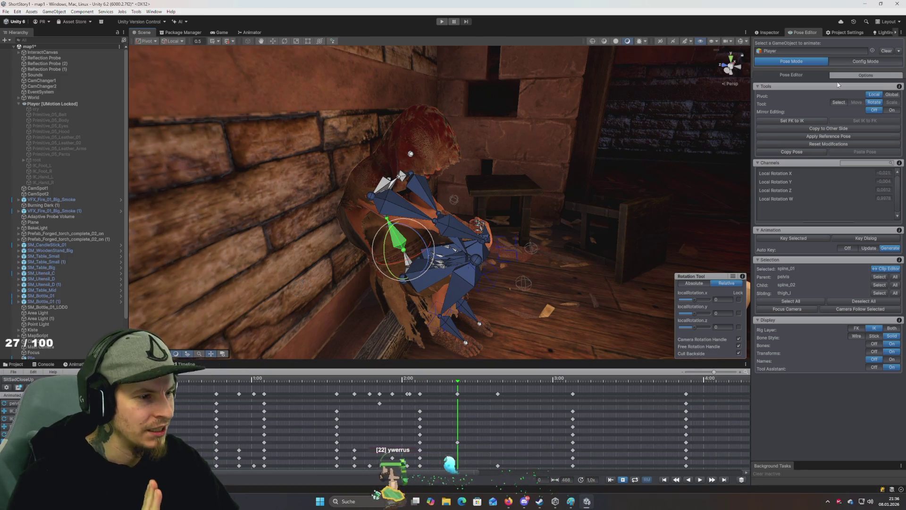
key("ctrl+z")
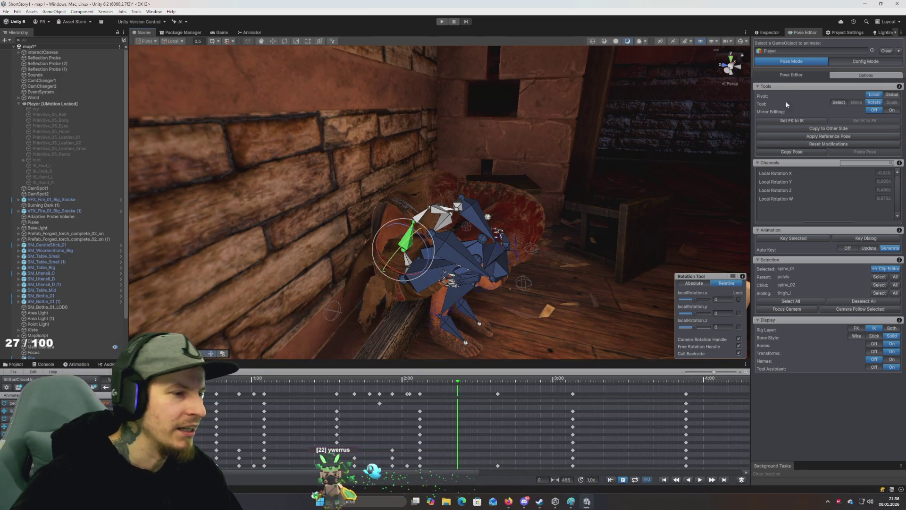
Frame spine_02, try bending the torso with it, then undo the rotation
mouse_move(596, 137)
left_mouse_down()
mouse_move(489, 142)
mouse_move(558, 140)
left_mouse_up()
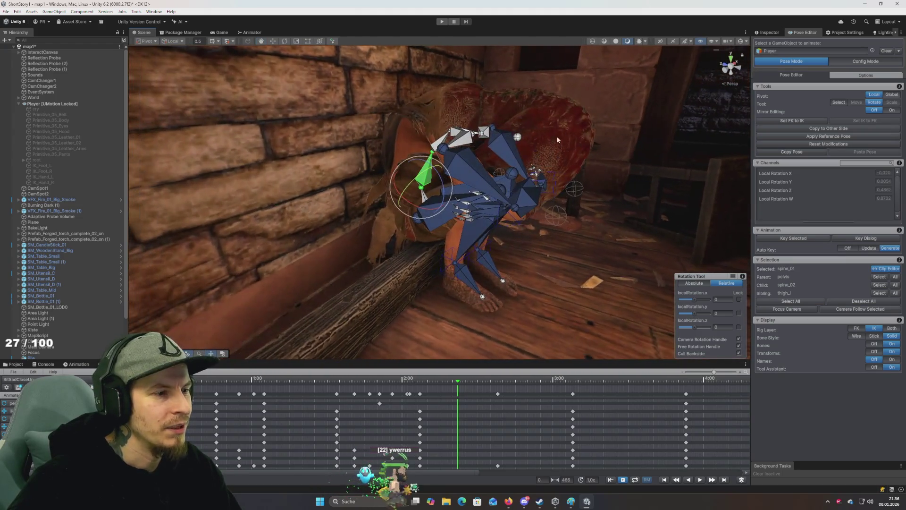
scroll(519, 132, "up", 5)
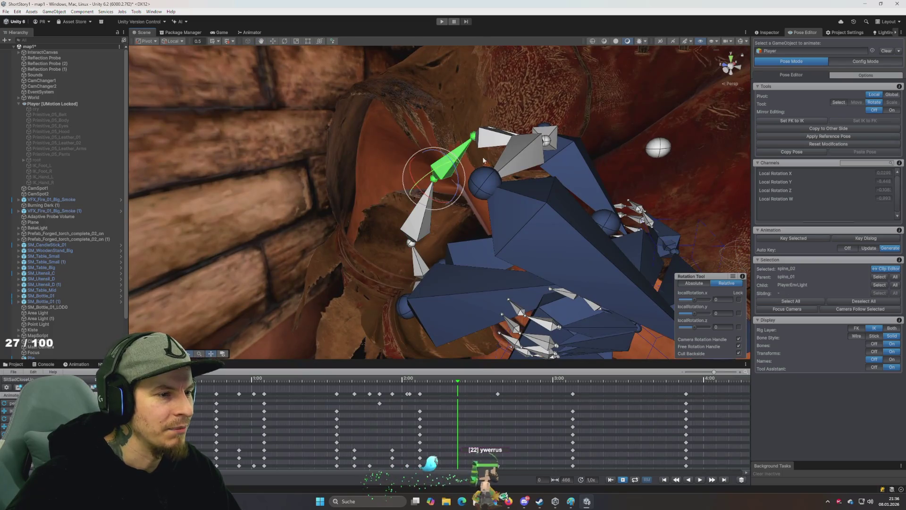
key("f")
scroll(380, 112, "up", 3)
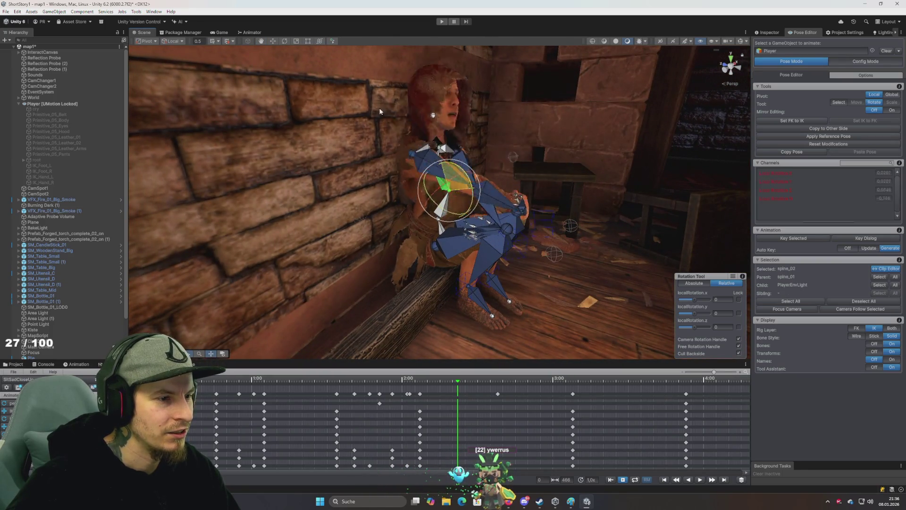
mouse_move(380, 112)
left_mouse_down()
mouse_move(383, 153)
mouse_move(381, 133)
left_mouse_up()
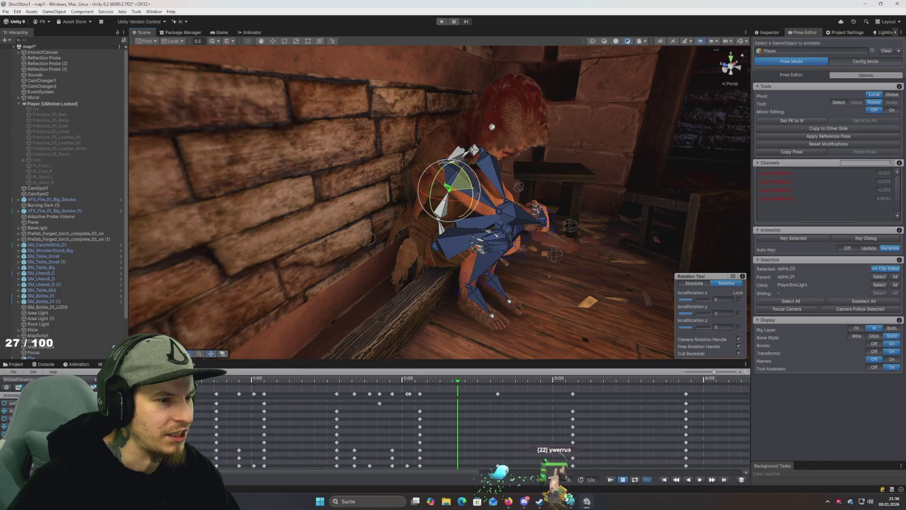
key("ctrl+z")
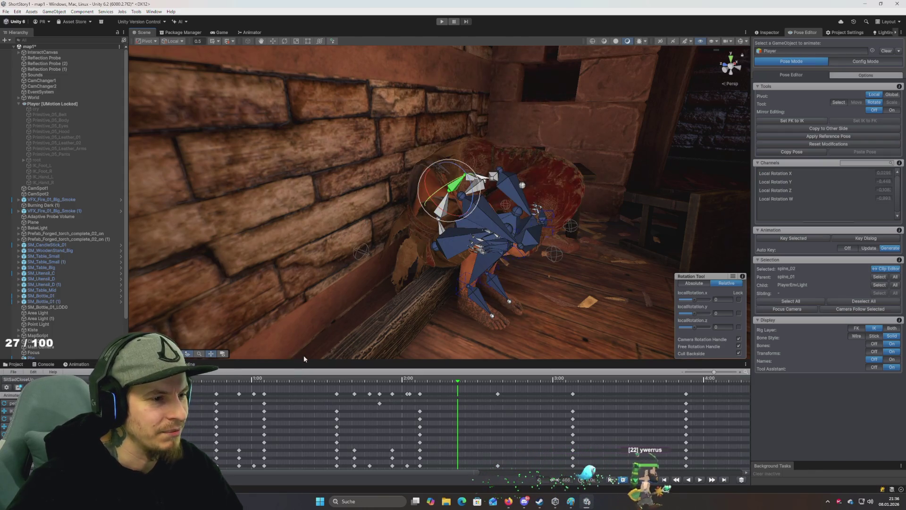
Orbit and zoom the view to show the rig by the wall and the table
left_click_drag(304, 355, 297, 315)
scroll(269, 315, "up", 3)
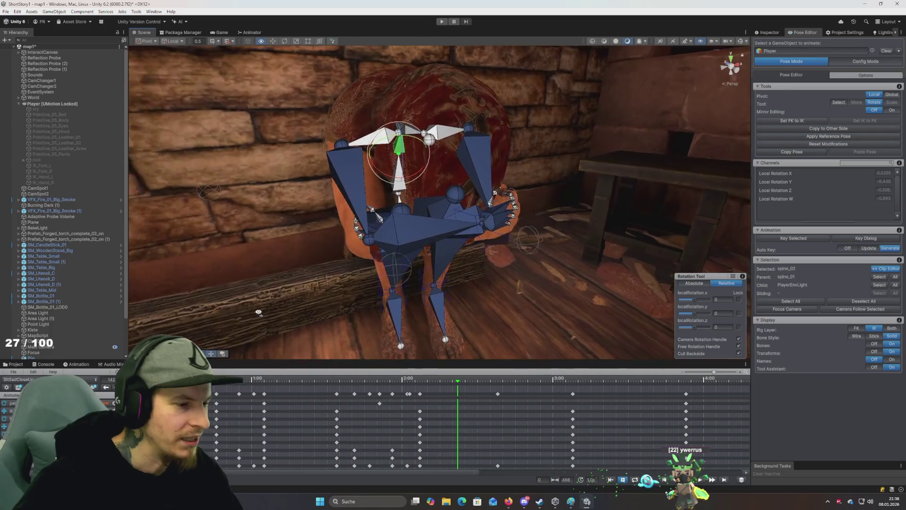
scroll(271, 310, "down", 4)
scroll(274, 303, "up", 5)
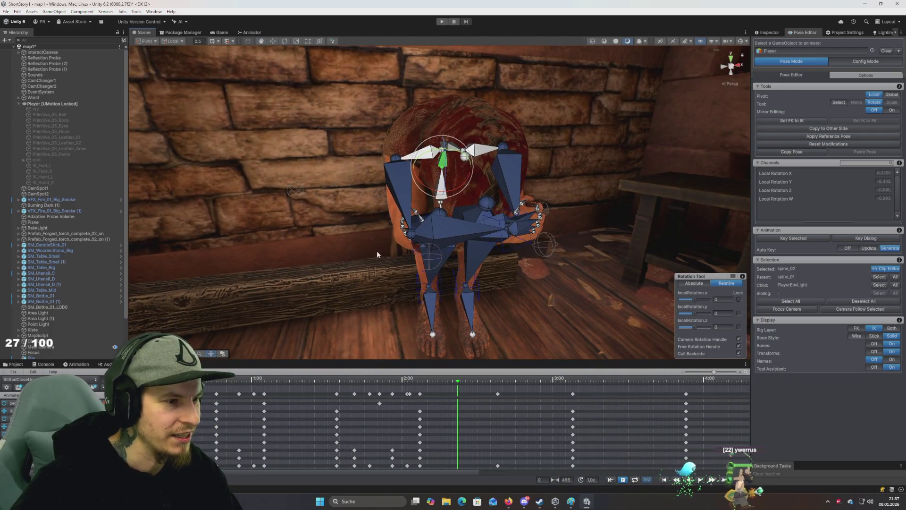
left_click_drag(377, 251, 332, 243)
mouse_move(267, 379)
left_mouse_down()
mouse_move(415, 379)
mouse_move(259, 379)
mouse_move(277, 379)
left_mouse_up()
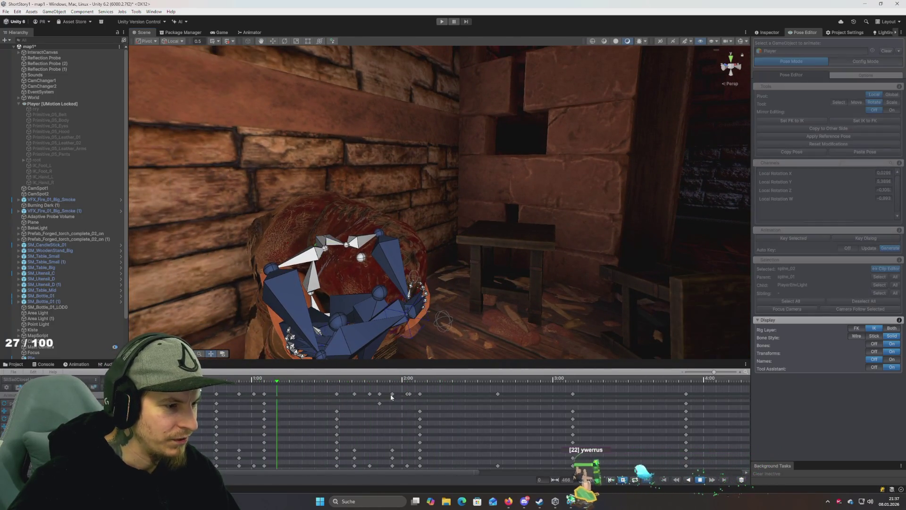
Stop playback, select all 59 bones and use Key All at the current frame
key("space")
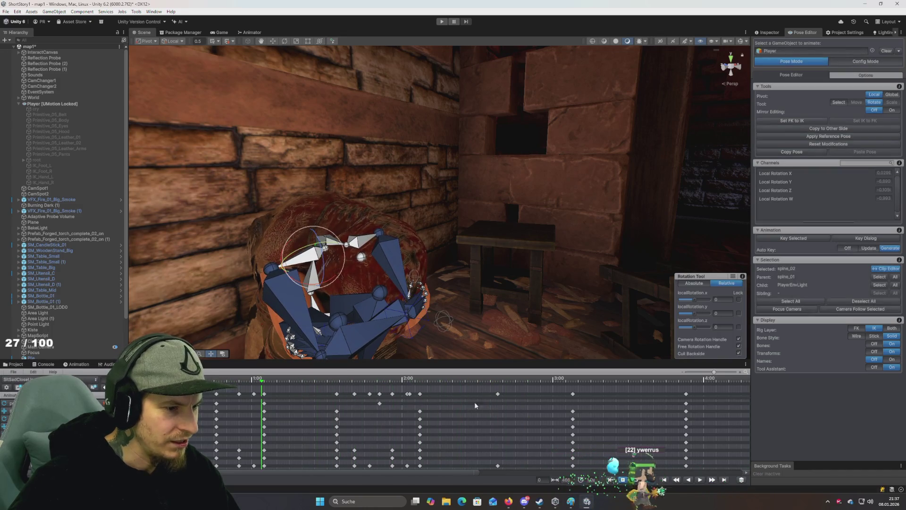
left_click_drag(347, 285, 363, 297)
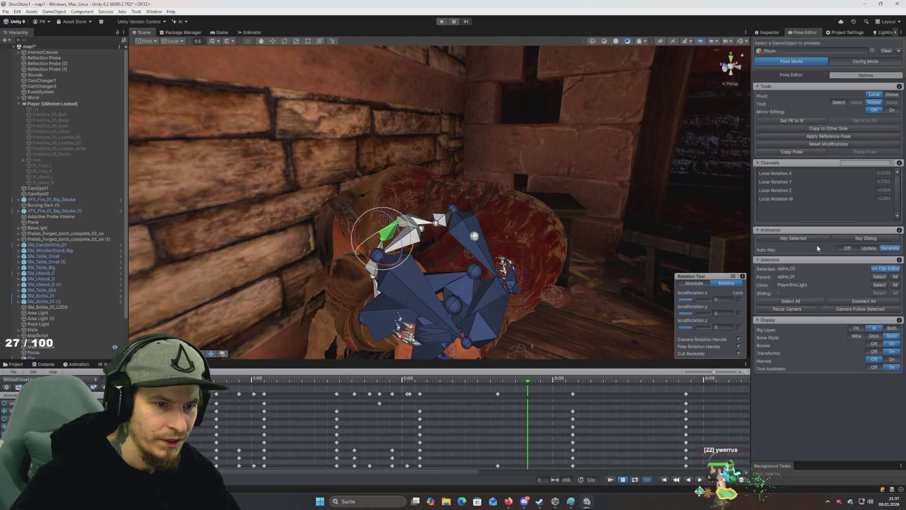
left_click(797, 302)
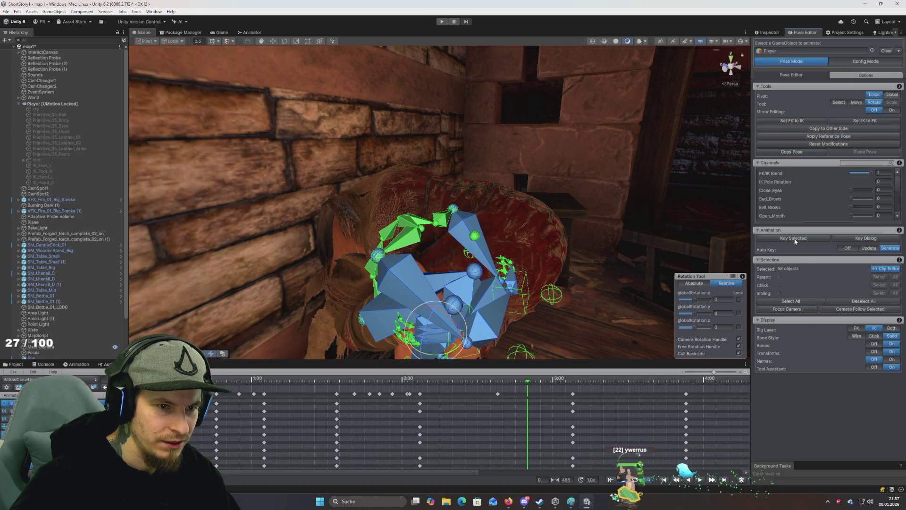
right_click(795, 239)
left_click(819, 259)
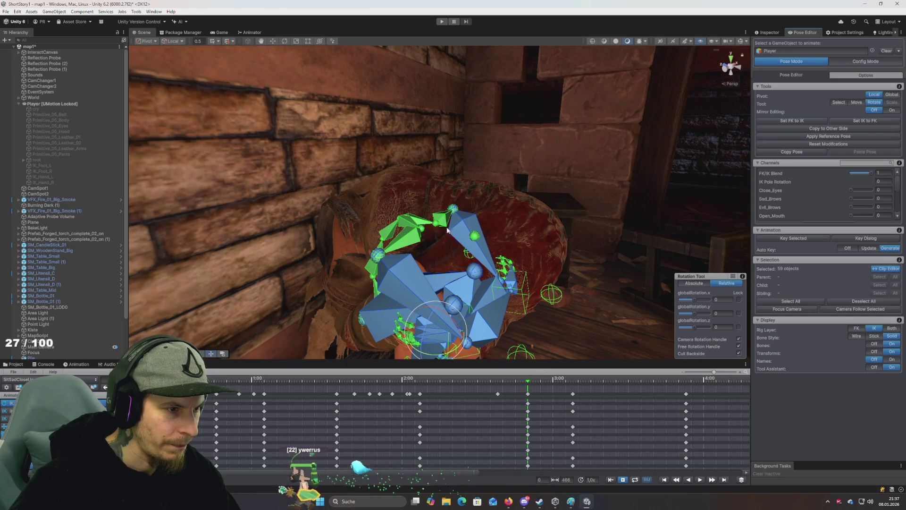
Undo a stray spine_03 rotation, then key a new spine_03 rotation past 3:00
left_click(423, 224)
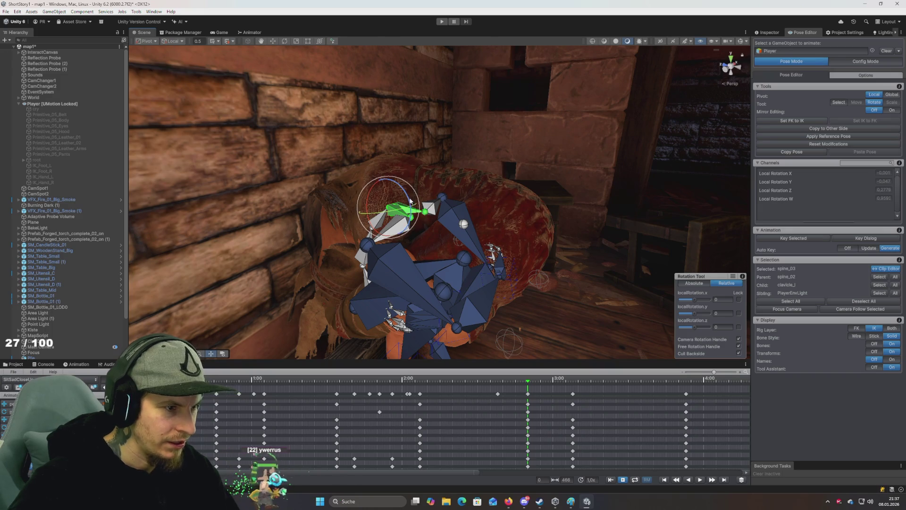
left_click_drag(420, 215, 407, 193)
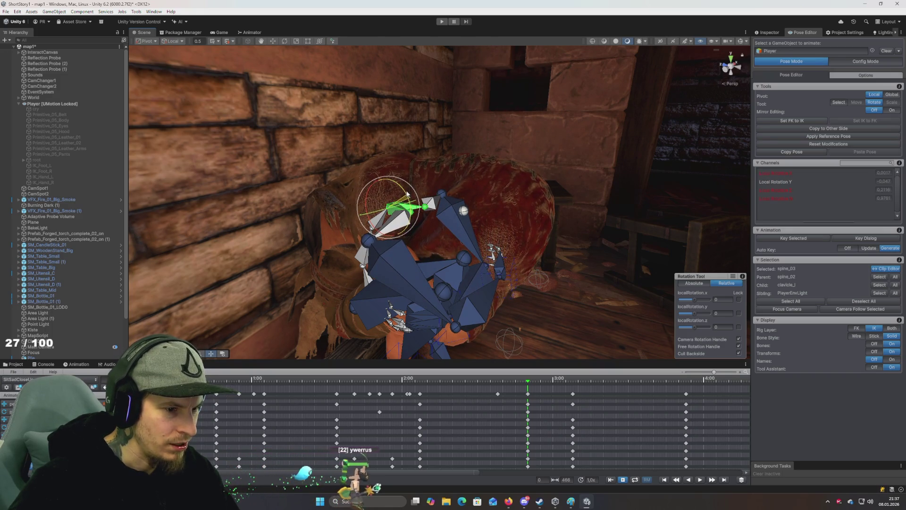
key("ctrl+z")
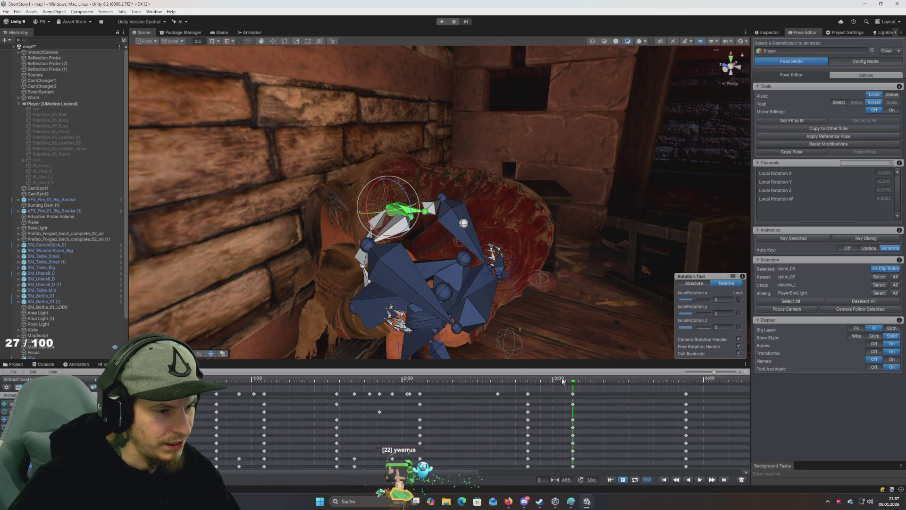
left_click(525, 381)
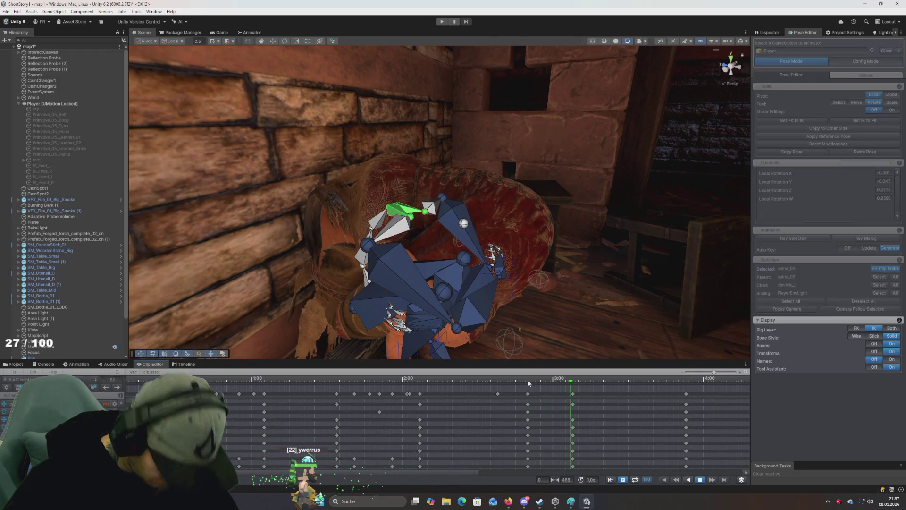
left_click(604, 381)
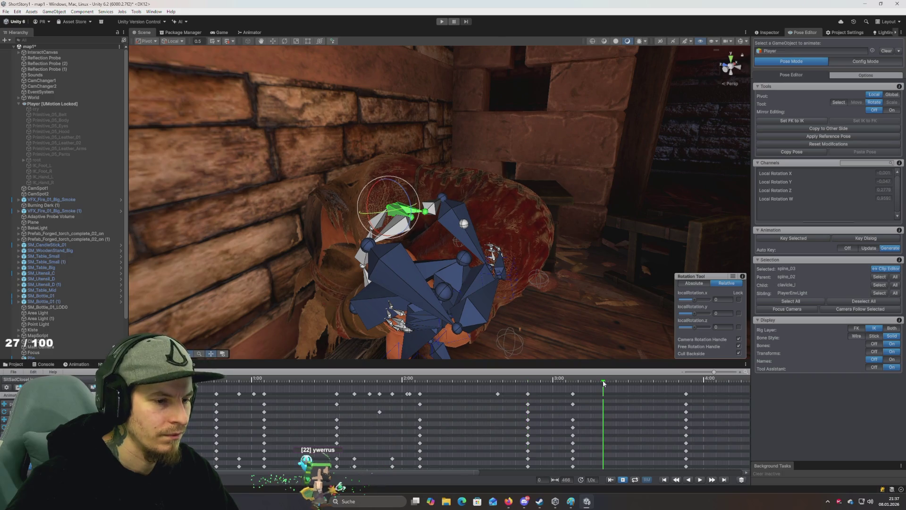
mouse_move(403, 213)
left_mouse_down()
mouse_move(409, 195)
mouse_move(408, 206)
left_mouse_up()
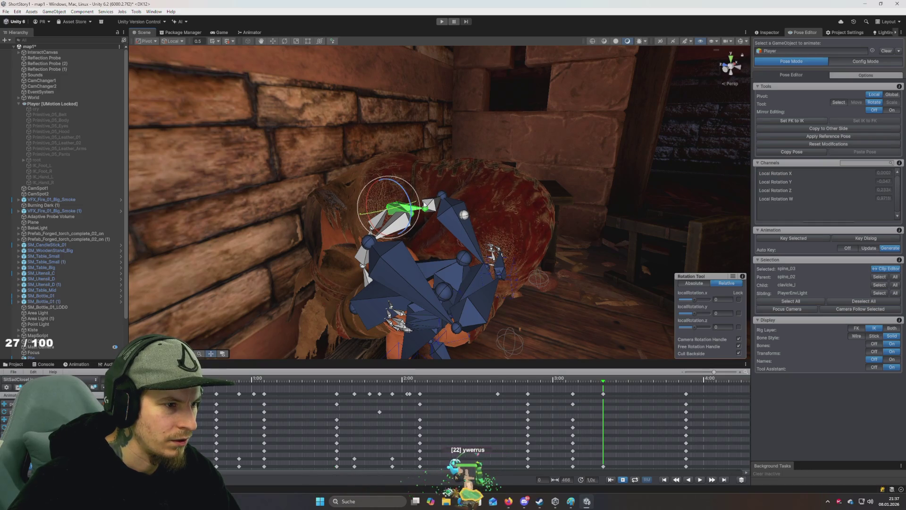
Select and begin rotating the head bone, then set Display Bones to Off
left_click(465, 216)
mouse_move(491, 200)
left_mouse_down()
mouse_move(470, 184)
mouse_move(425, 244)
mouse_move(358, 190)
mouse_move(376, 211)
mouse_move(355, 203)
mouse_move(472, 207)
left_mouse_up()
left_click(874, 343)
mouse_move(651, 267)
left_mouse_down()
mouse_move(595, 235)
mouse_move(619, 202)
mouse_move(531, 212)
mouse_move(482, 205)
left_mouse_up()
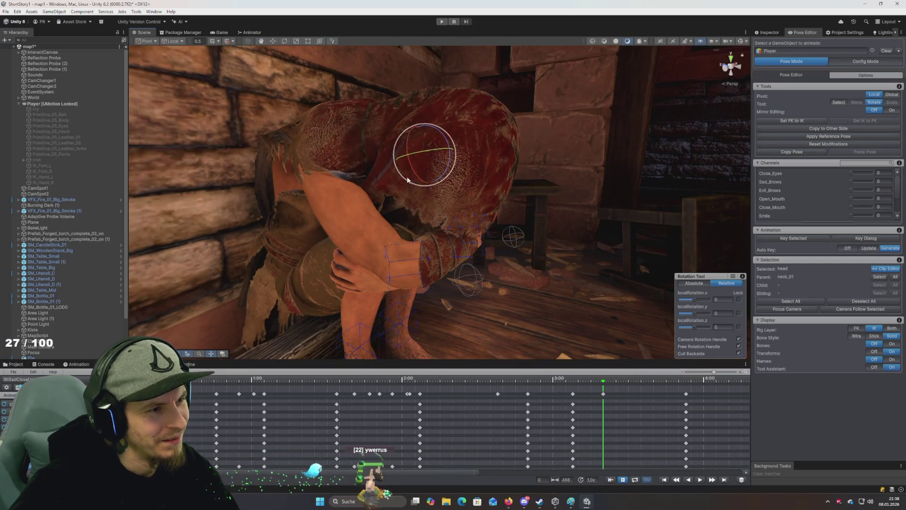
Turn Bones back on, select spine_02 and rotate it to bend the torso
left_click_drag(407, 179, 412, 181)
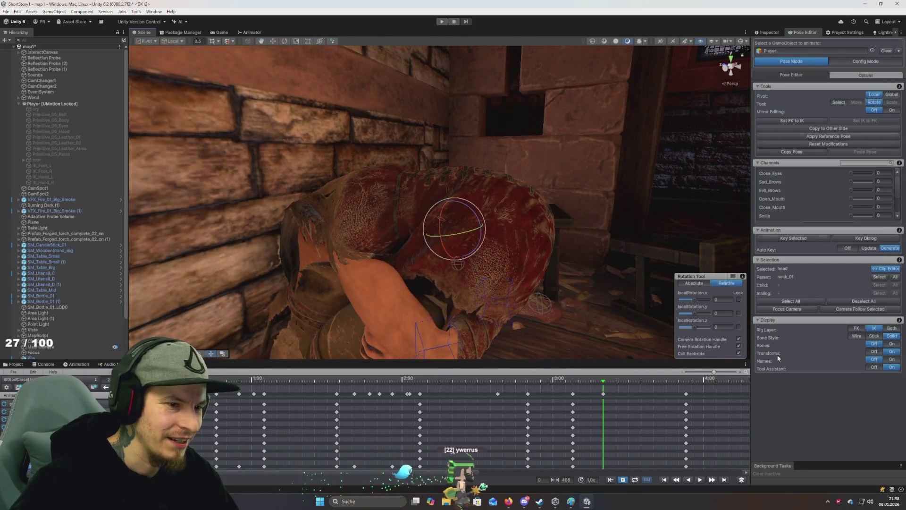
left_click(891, 343)
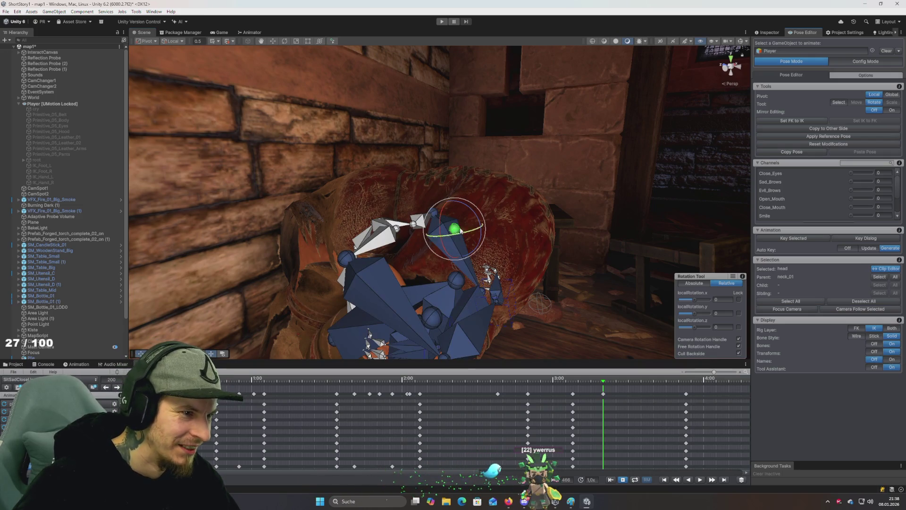
left_click(353, 238)
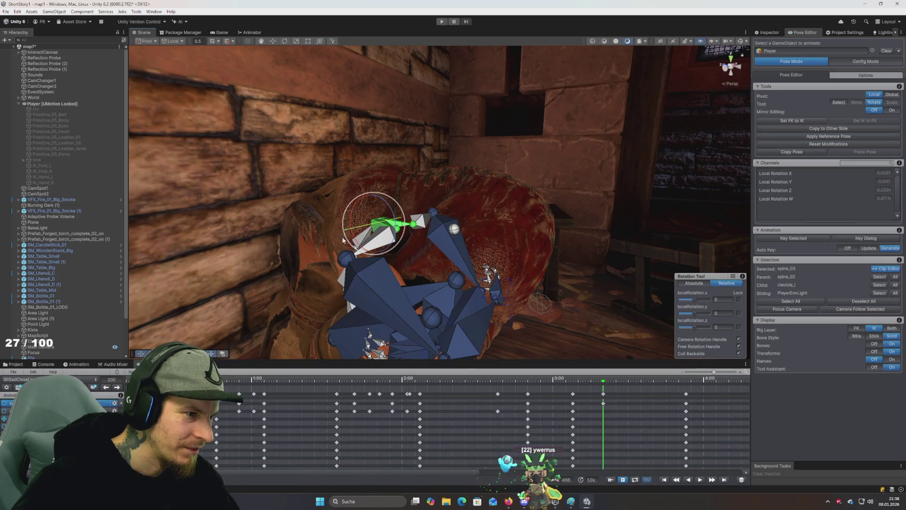
left_click_drag(343, 240, 342, 237)
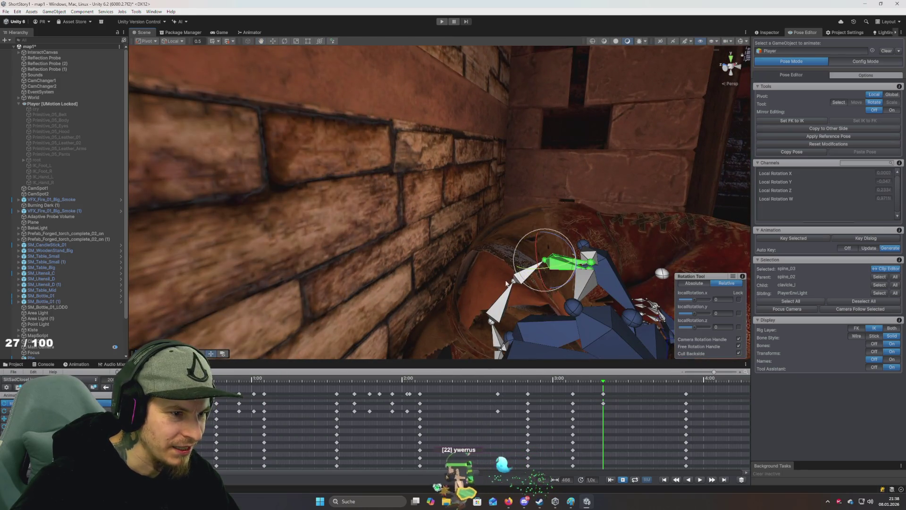
left_click(500, 303)
left_click(525, 271)
left_click_drag(524, 271, 515, 274)
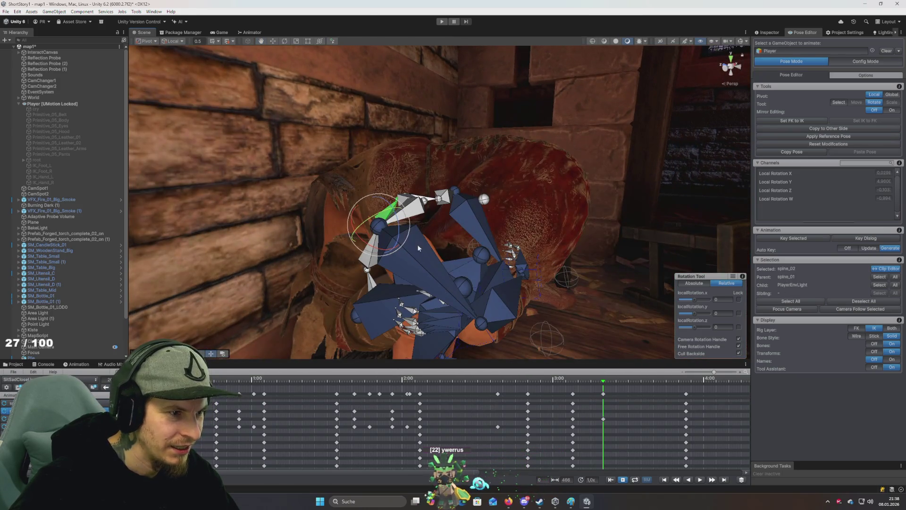
left_click_drag(402, 236, 403, 229)
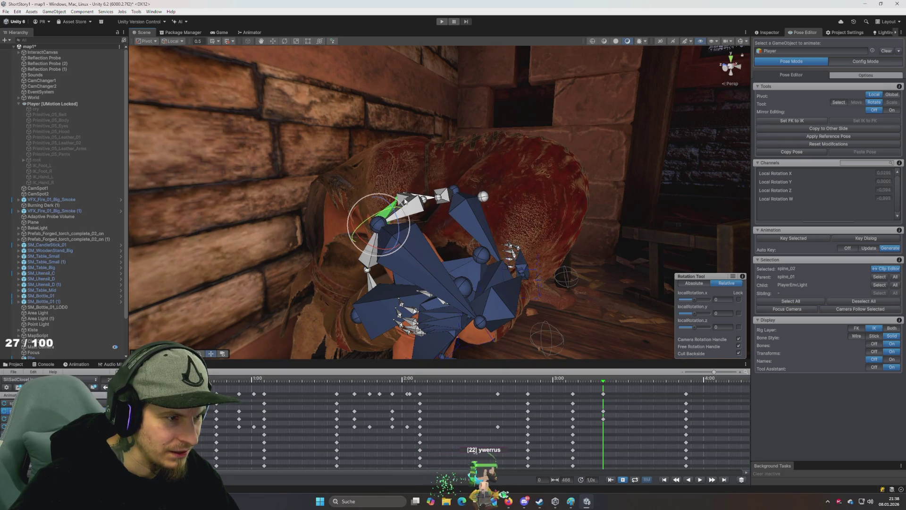
Rotate spine_03 further forward and tilt the head bone downward
left_click(405, 198)
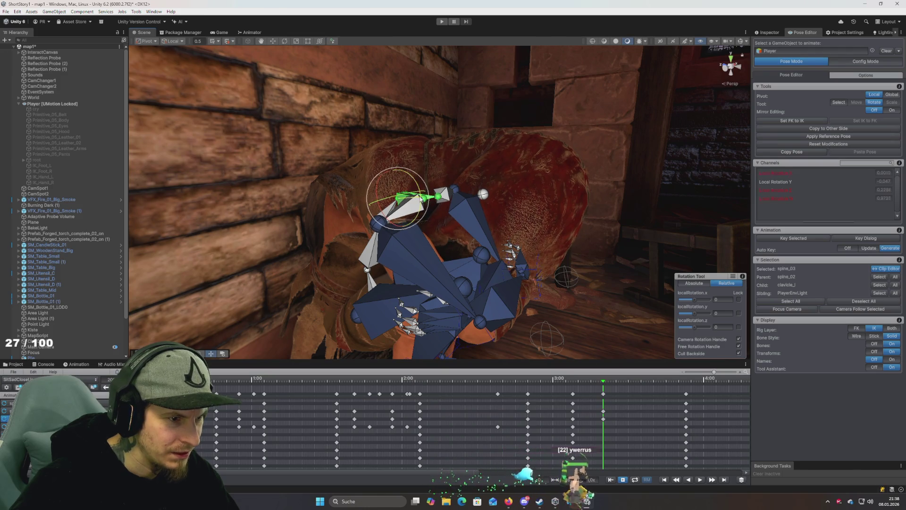
left_click_drag(421, 197, 461, 195)
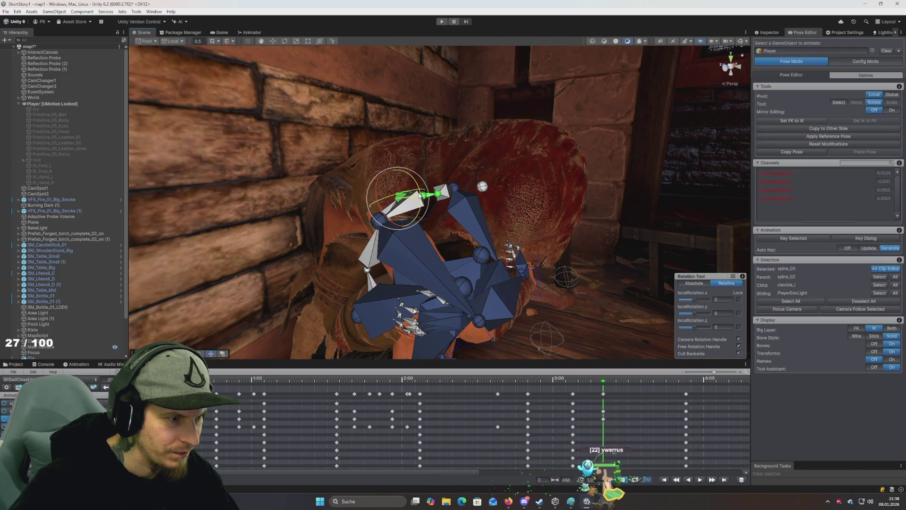
left_click(482, 186)
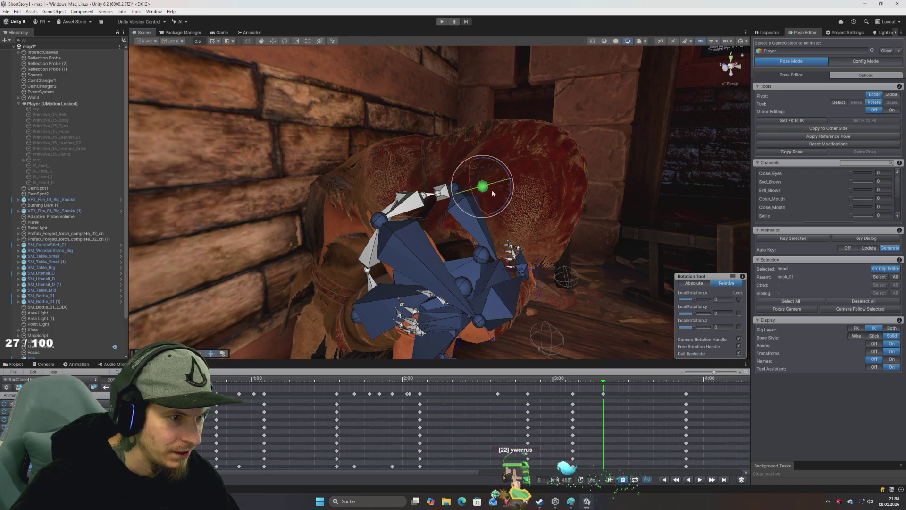
mouse_move(504, 175)
left_mouse_down()
mouse_move(448, 148)
mouse_move(494, 197)
mouse_move(420, 192)
mouse_move(378, 278)
left_mouse_up()
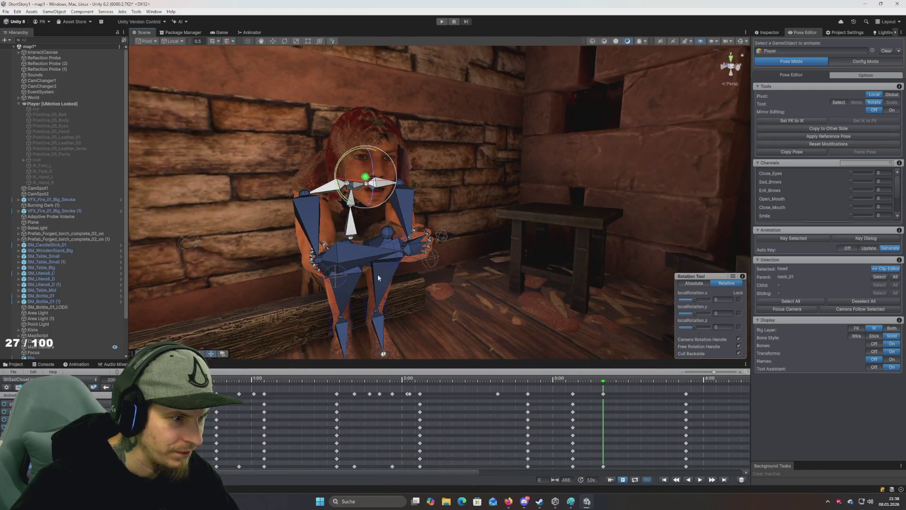
mouse_move(557, 384)
left_mouse_down()
mouse_move(446, 376)
mouse_move(610, 380)
mouse_move(536, 387)
mouse_move(601, 381)
mouse_move(630, 398)
left_mouse_up()
key("space")
left_click(492, 378)
key("space")
key("space")
left_click(493, 377)
key("space")
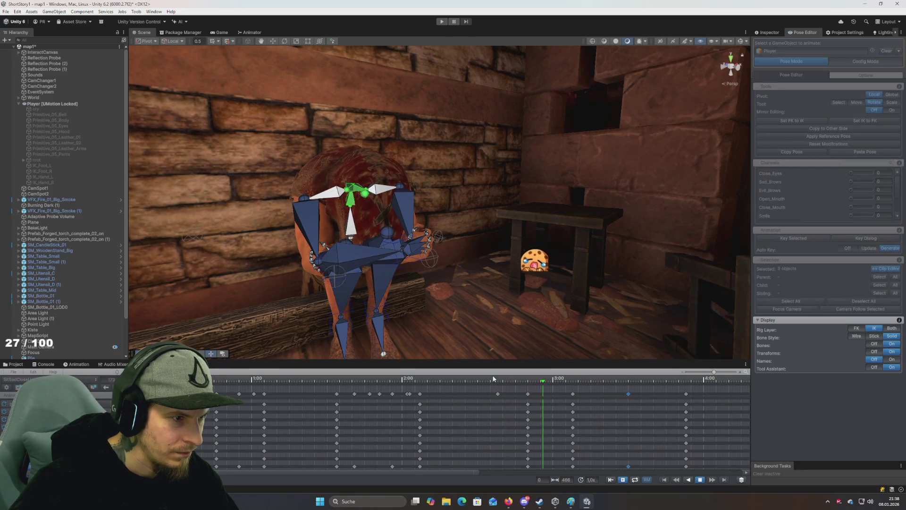
key("space")
left_click_drag(585, 386, 628, 396)
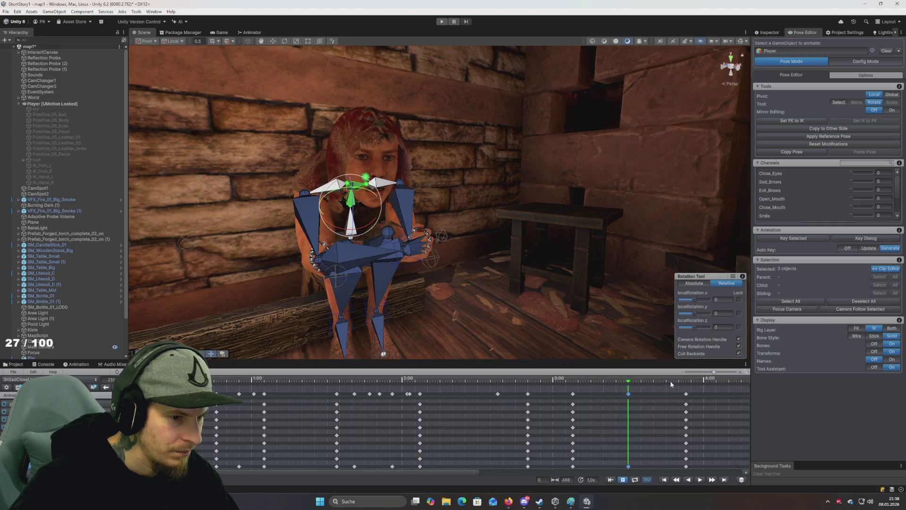
left_click(686, 383)
left_click_drag(639, 378, 484, 378)
key("space")
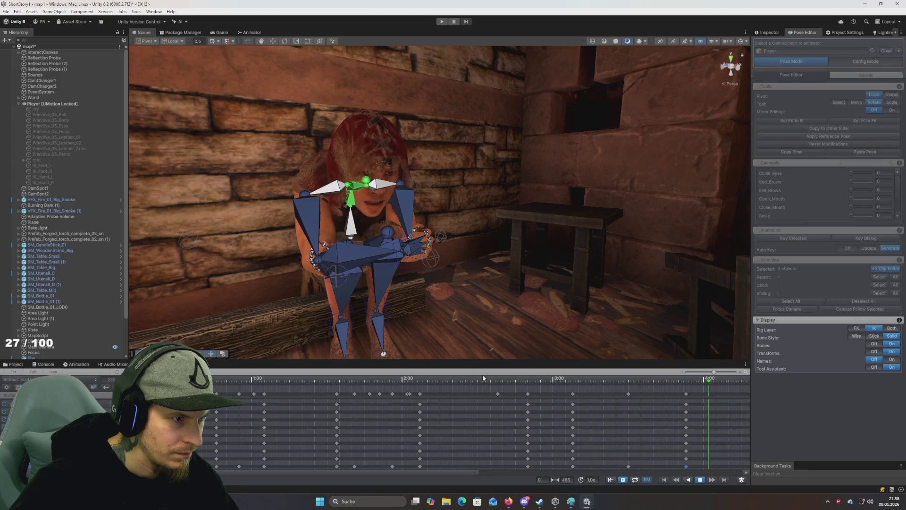
key("space")
left_click(513, 378)
key("space")
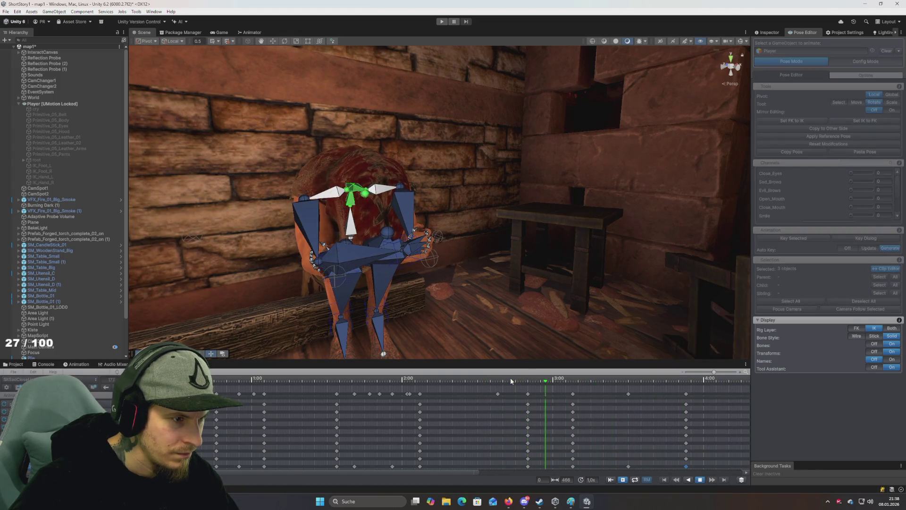
key("space")
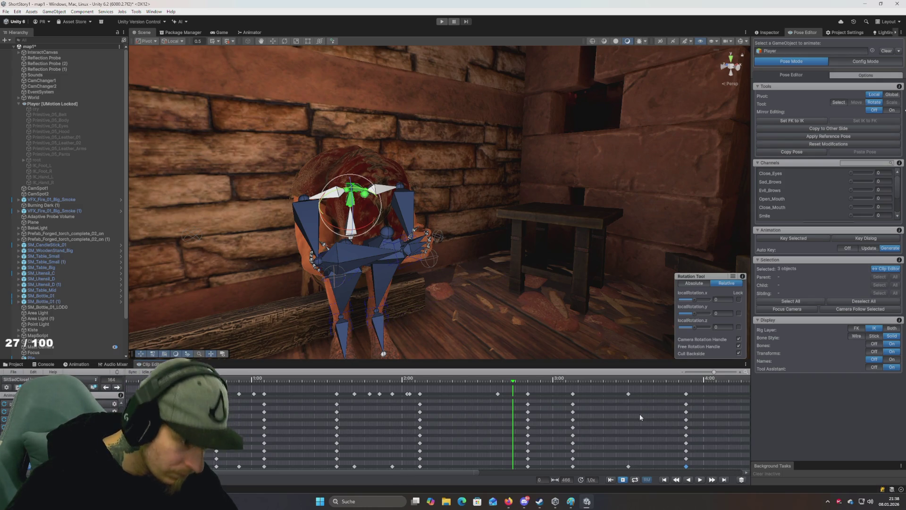
key("space")
key("space")
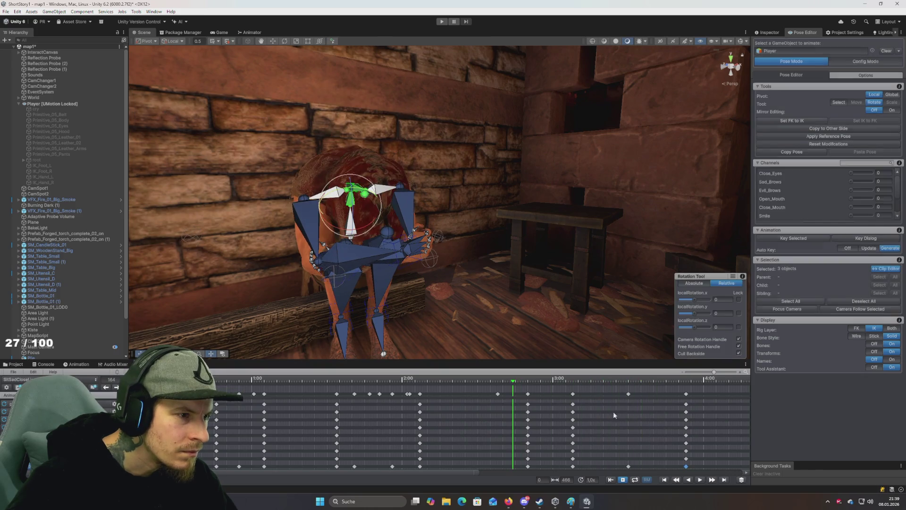
left_click(629, 395)
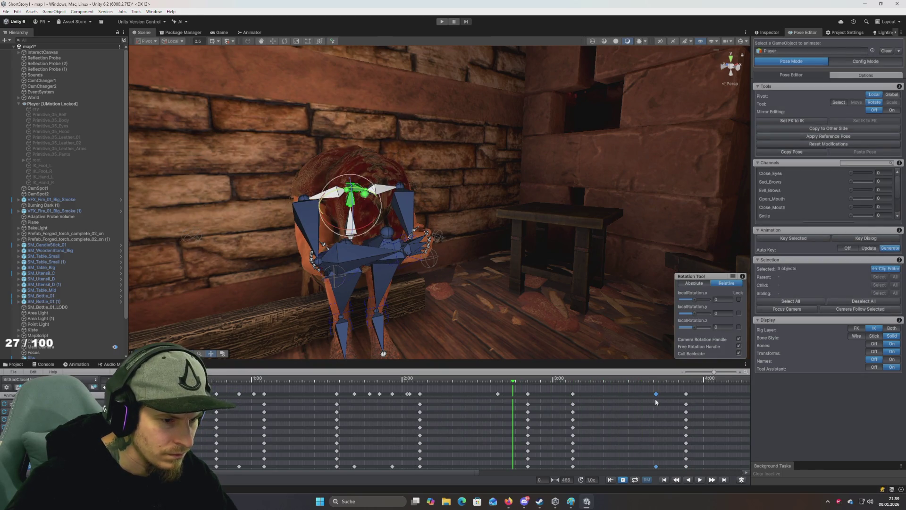
key("space")
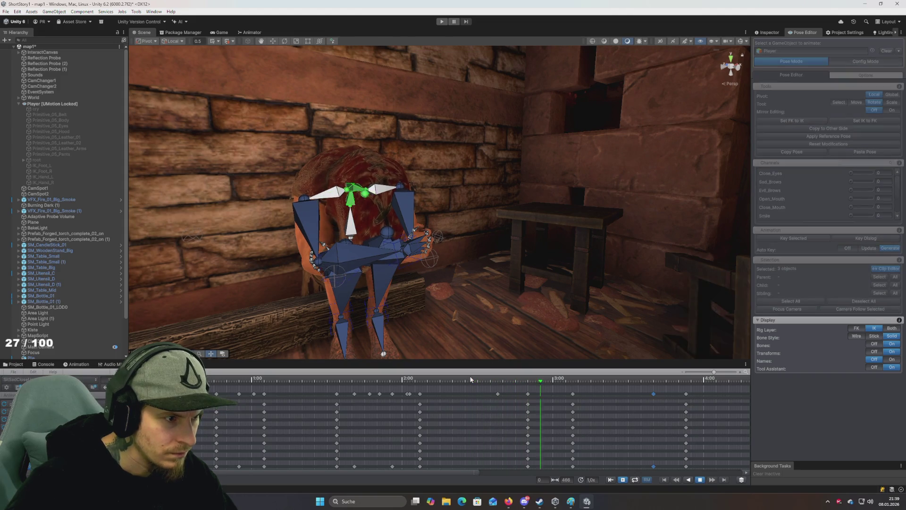
left_click(476, 379)
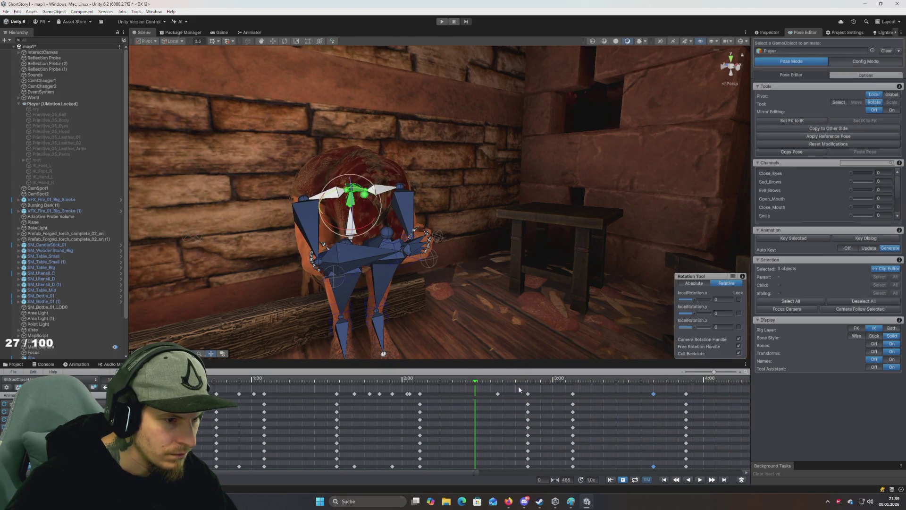
key("space")
left_click(491, 379)
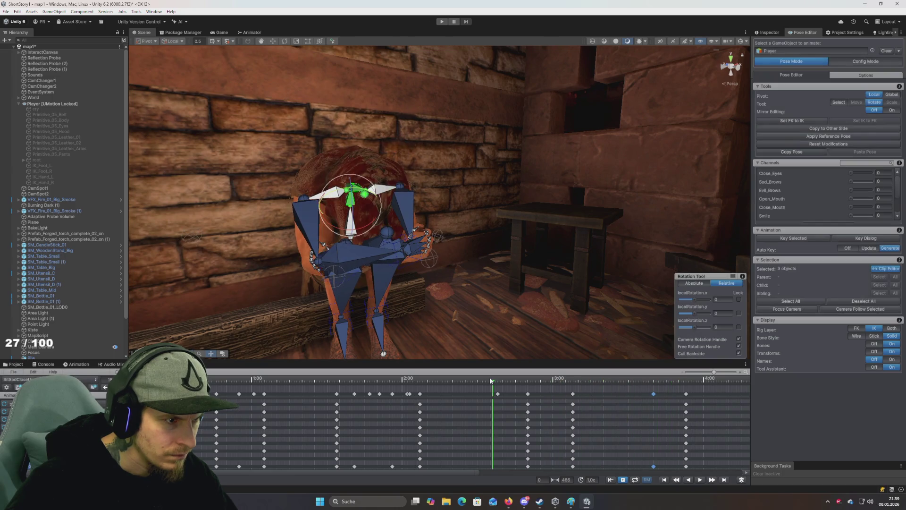
mouse_move(648, 406)
left_mouse_down()
mouse_move(539, 411)
mouse_move(444, 429)
mouse_move(433, 465)
mouse_move(443, 454)
left_mouse_up()
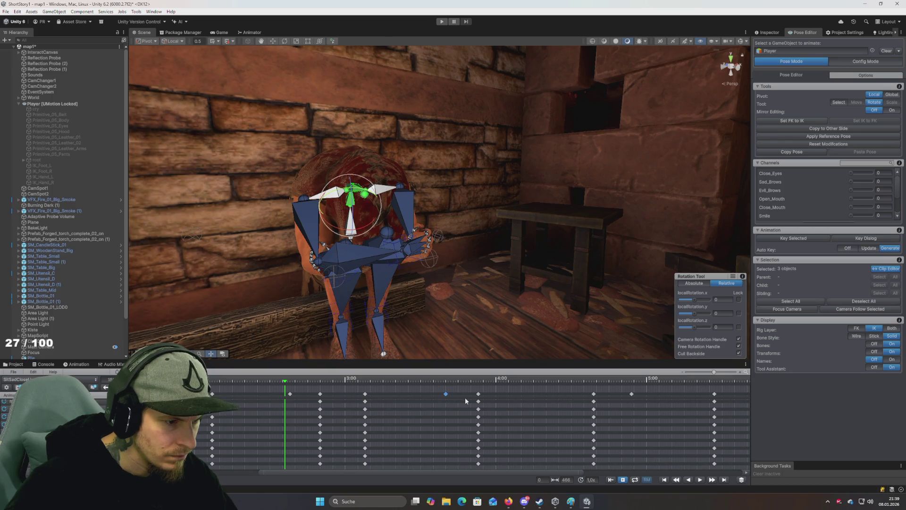
left_click(590, 381)
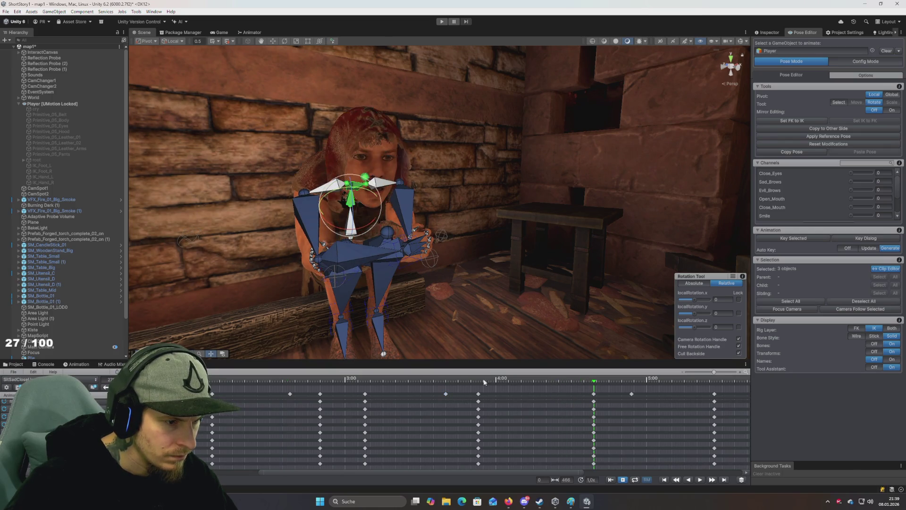
left_click(290, 381)
key("space")
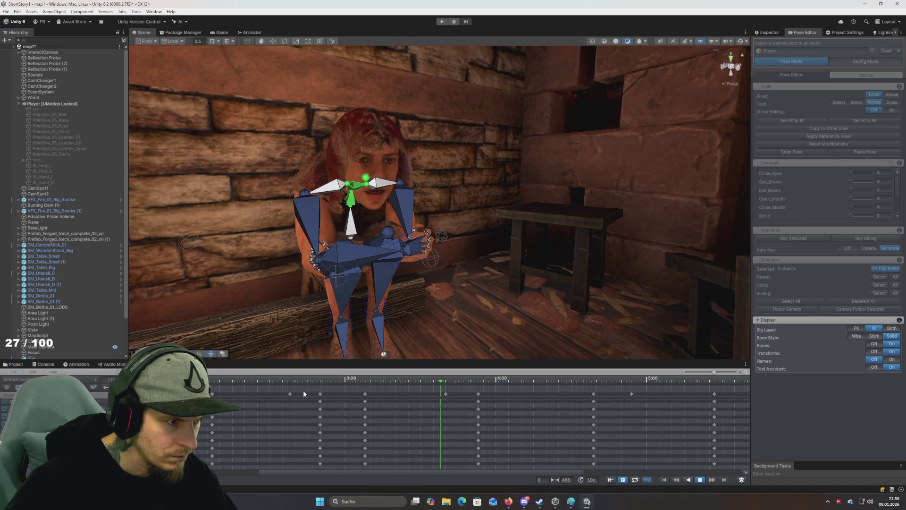
key("space")
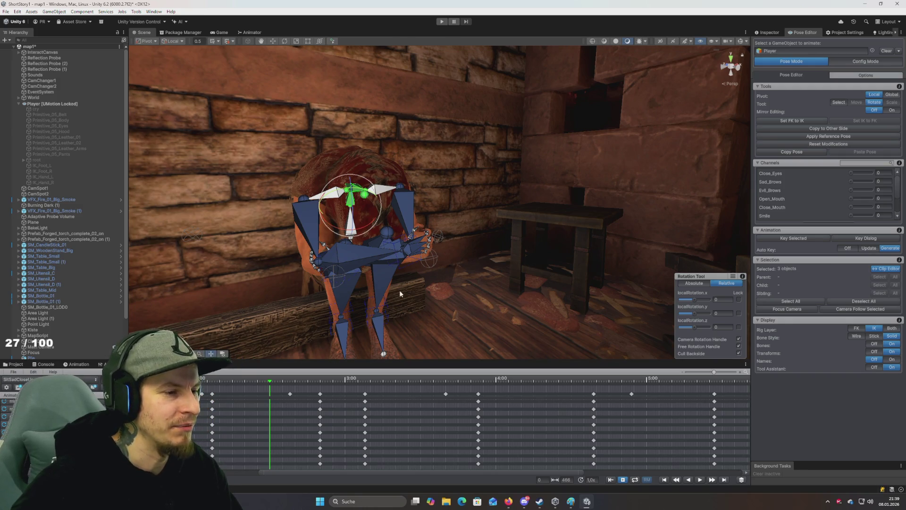
Scrub through frames, frame the posed character, and select spine_03 then the head bone
left_click_drag(400, 292, 494, 321)
mouse_move(348, 381)
left_mouse_down()
mouse_move(435, 380)
mouse_move(372, 380)
mouse_move(390, 373)
left_mouse_up()
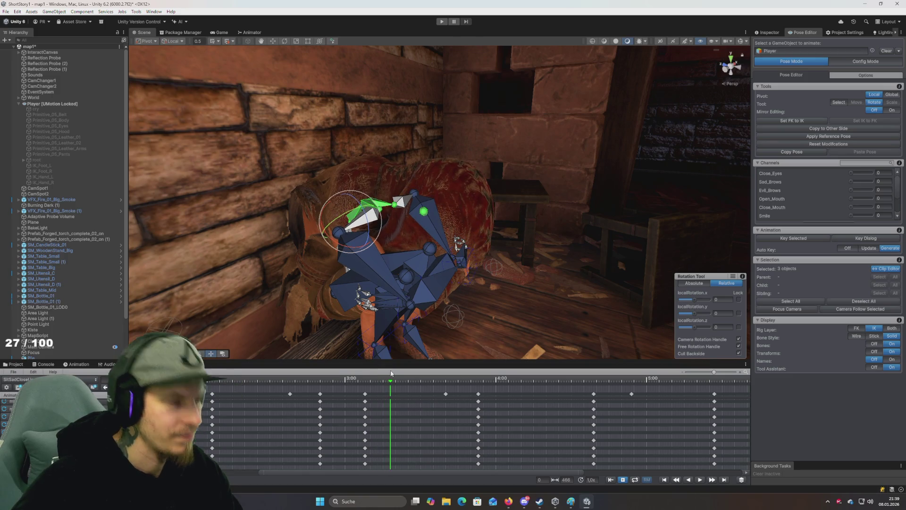
mouse_move(429, 276)
left_mouse_down()
mouse_move(430, 263)
mouse_move(430, 298)
mouse_move(429, 213)
mouse_move(459, 221)
left_mouse_up()
key("f")
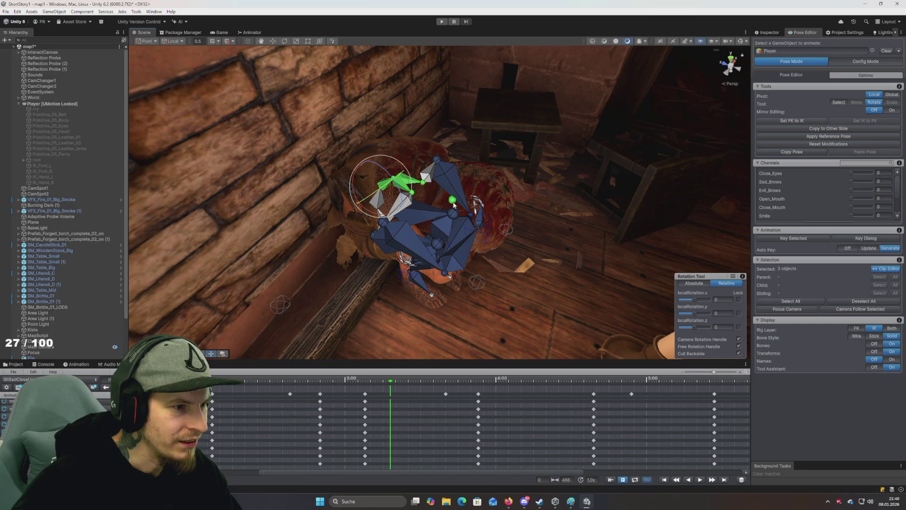
left_click(416, 183)
left_click(452, 199)
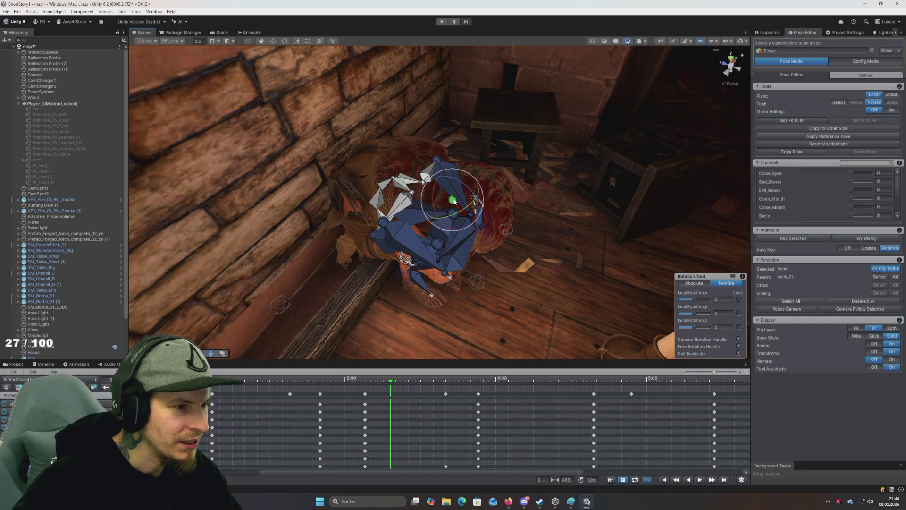
left_click(415, 185)
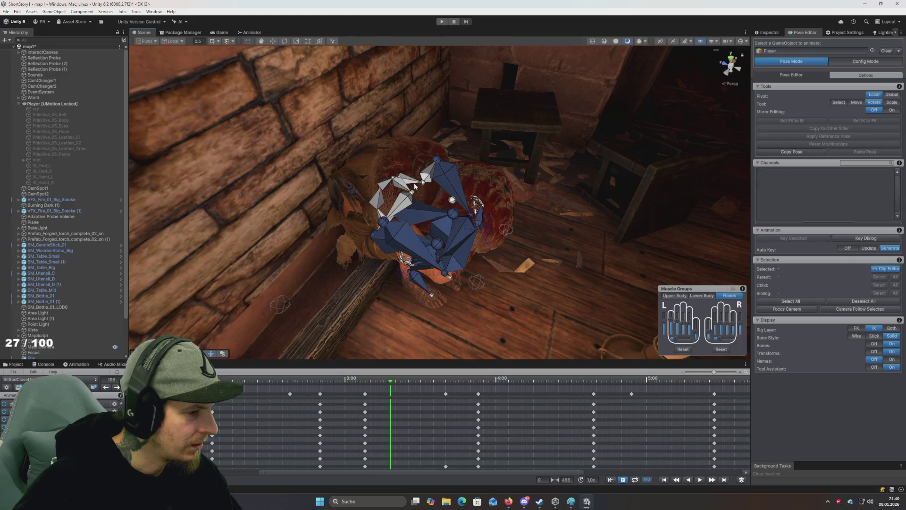
left_click(419, 183)
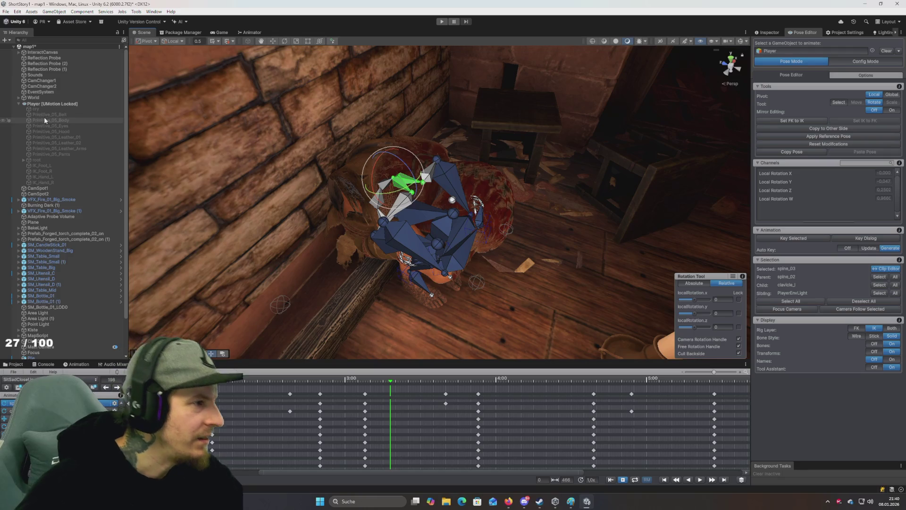
left_click(38, 160)
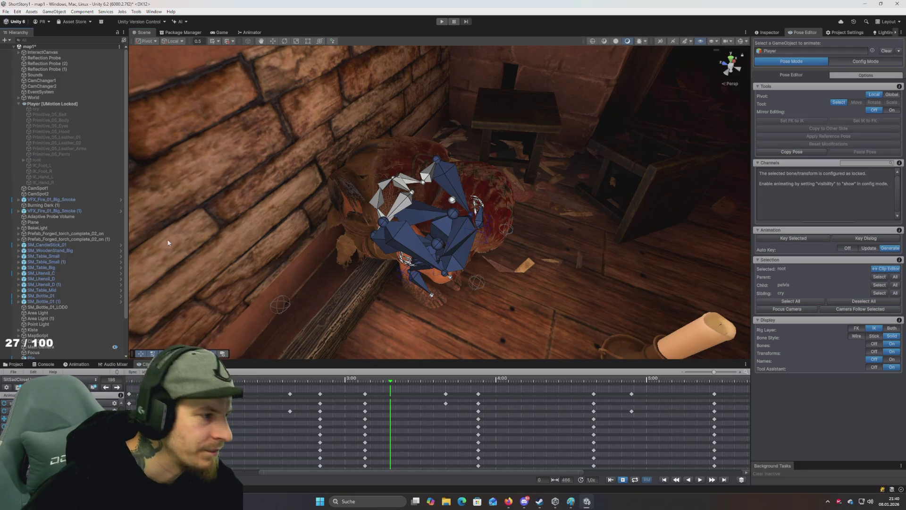
scroll(23, 274, "down", 3)
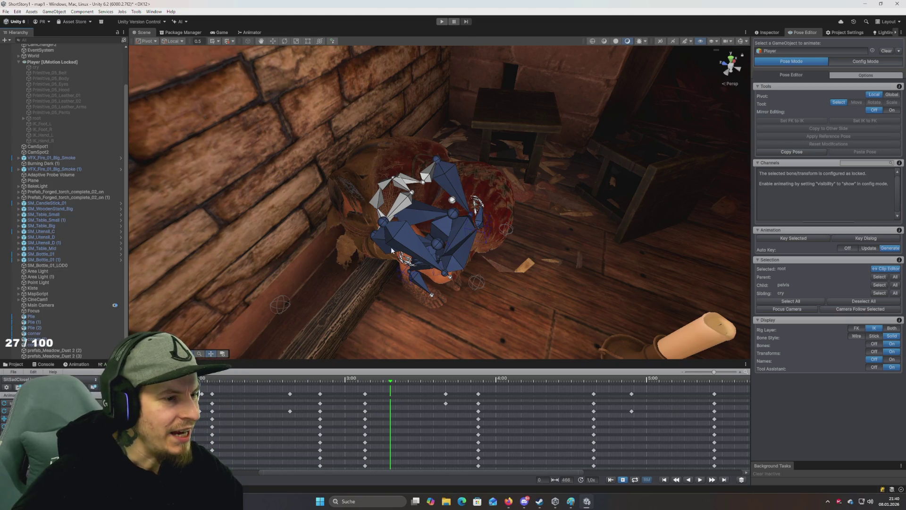
left_click(452, 199)
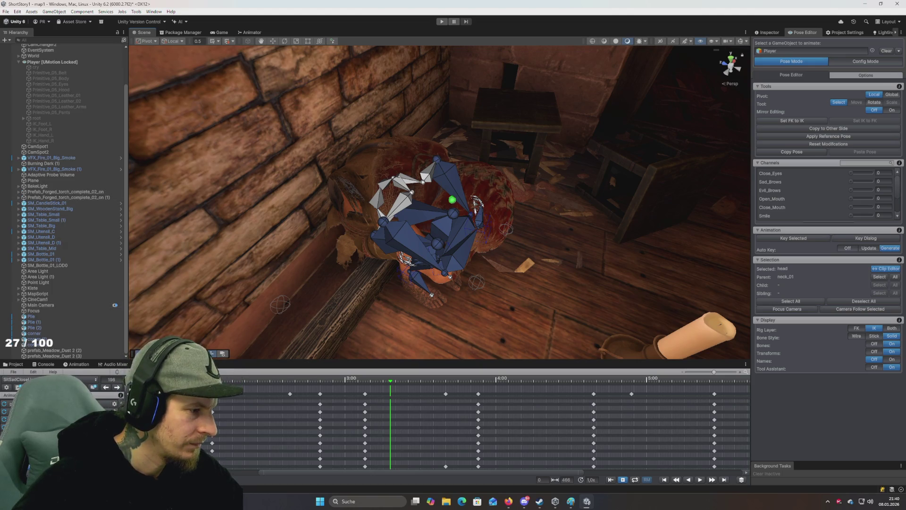
scroll(375, 434, "up", 3)
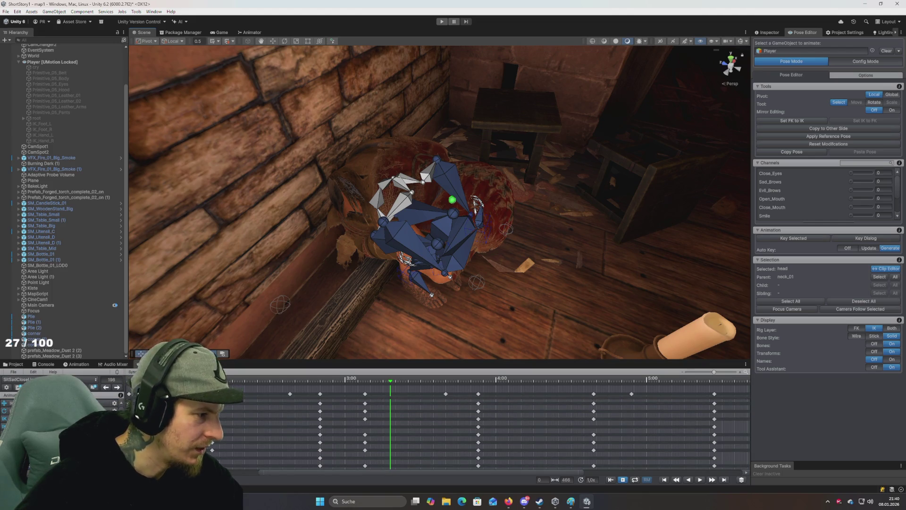
scroll(496, 435, "down", 1)
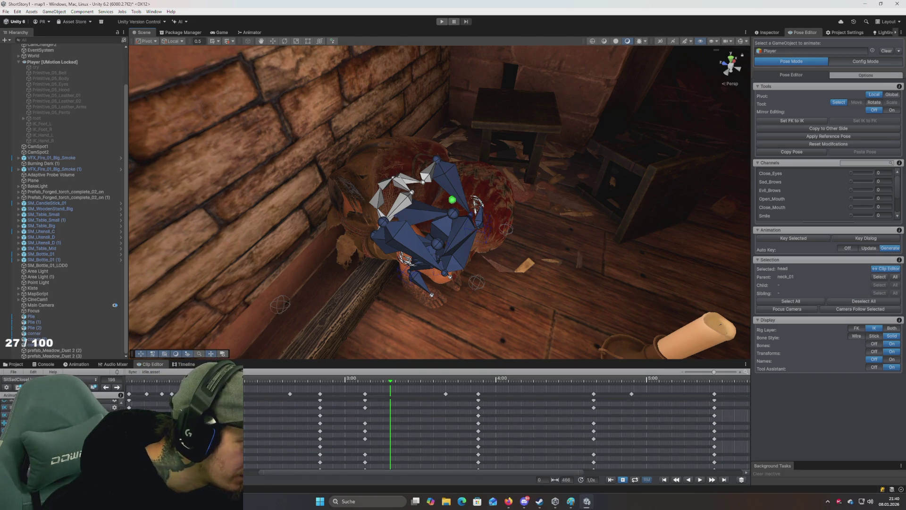
scroll(496, 434, "down", 1)
scroll(496, 434, "up", 1)
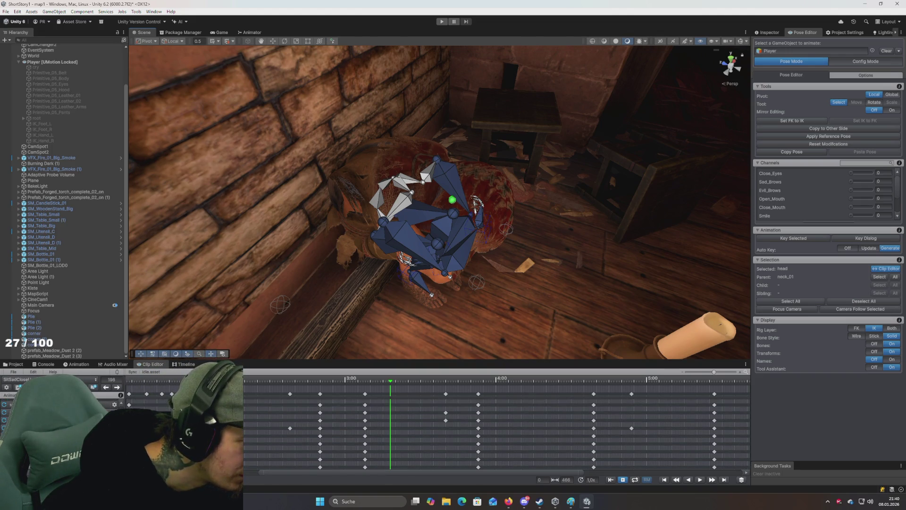
scroll(496, 435, "down", 1)
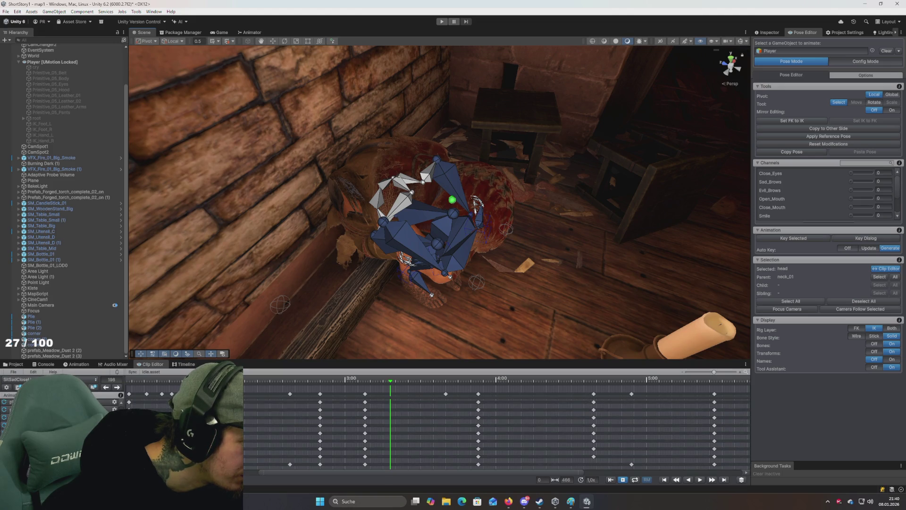
scroll(495, 434, "down", 1)
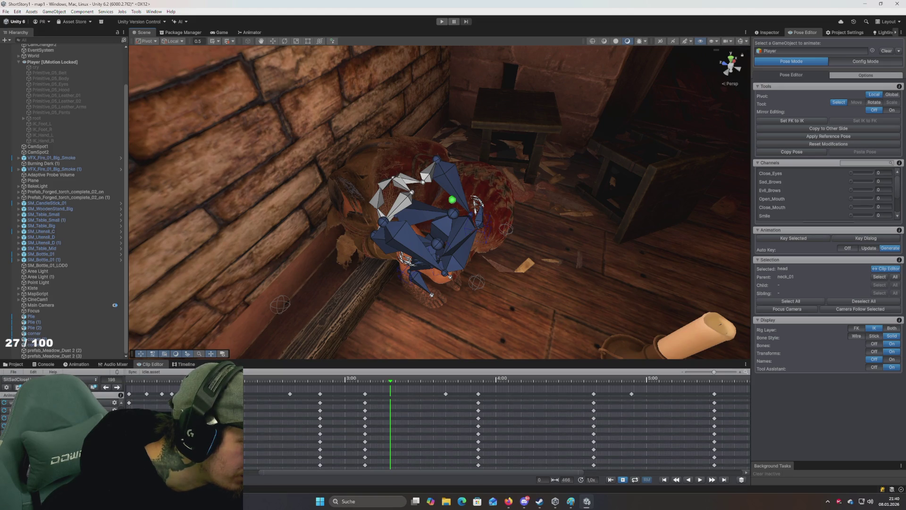
scroll(496, 434, "down", 1)
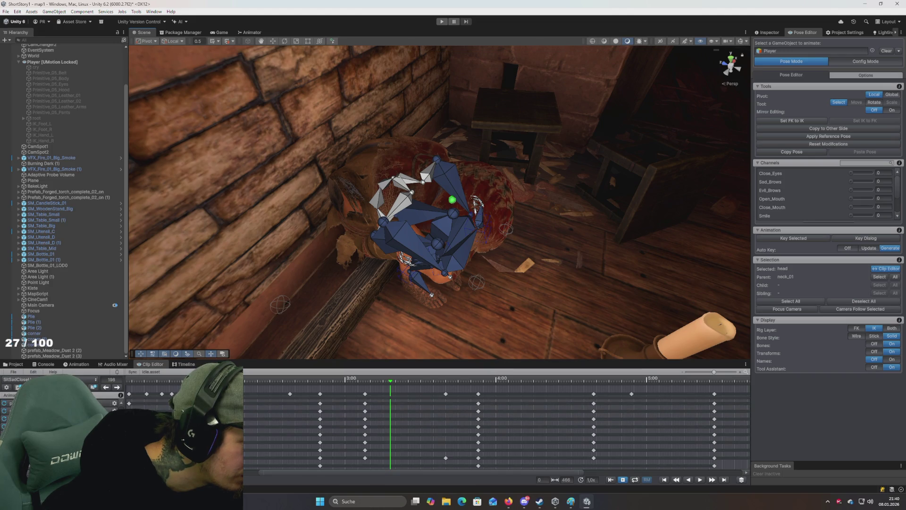
scroll(496, 434, "down", 1)
scroll(496, 434, "down", 3)
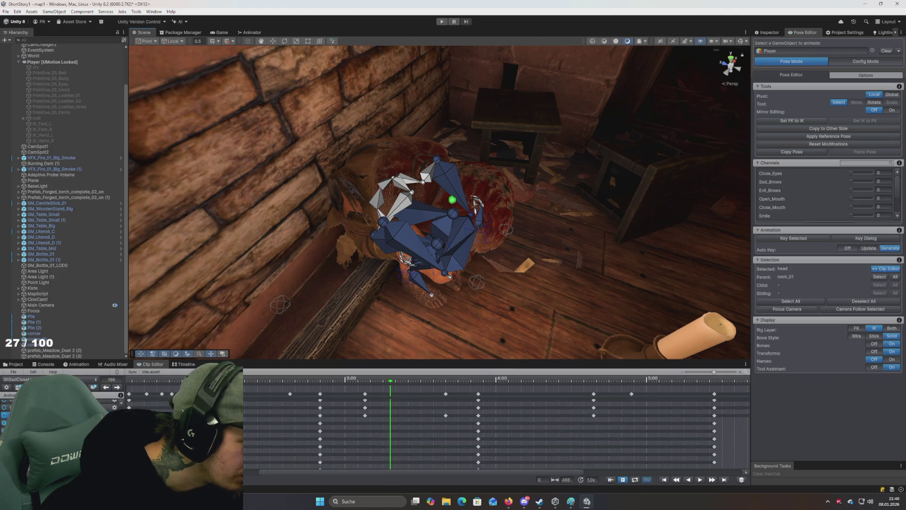
scroll(496, 429, "down", 2)
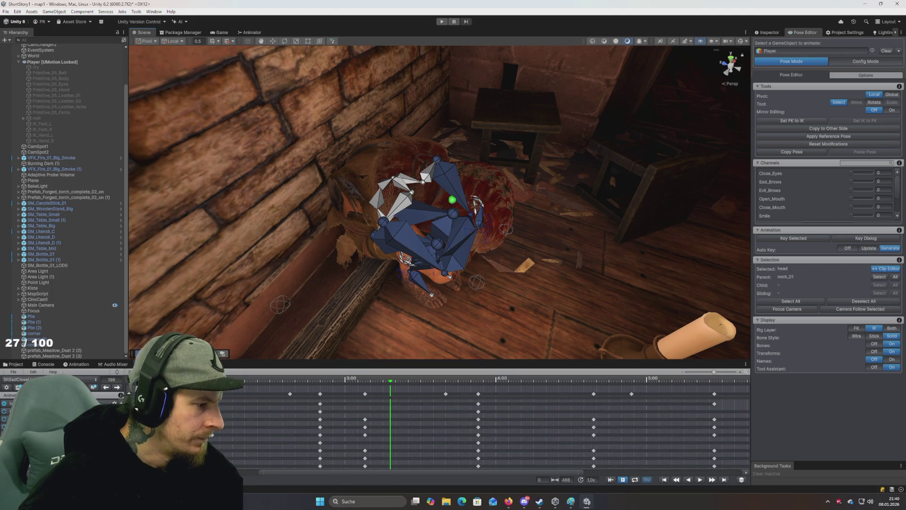
scroll(496, 431, "down", 5)
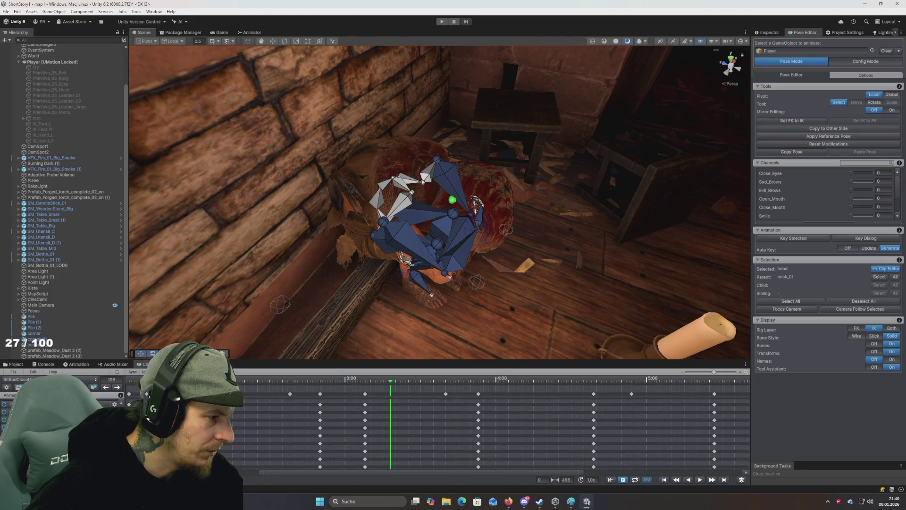
scroll(496, 432, "down", 2)
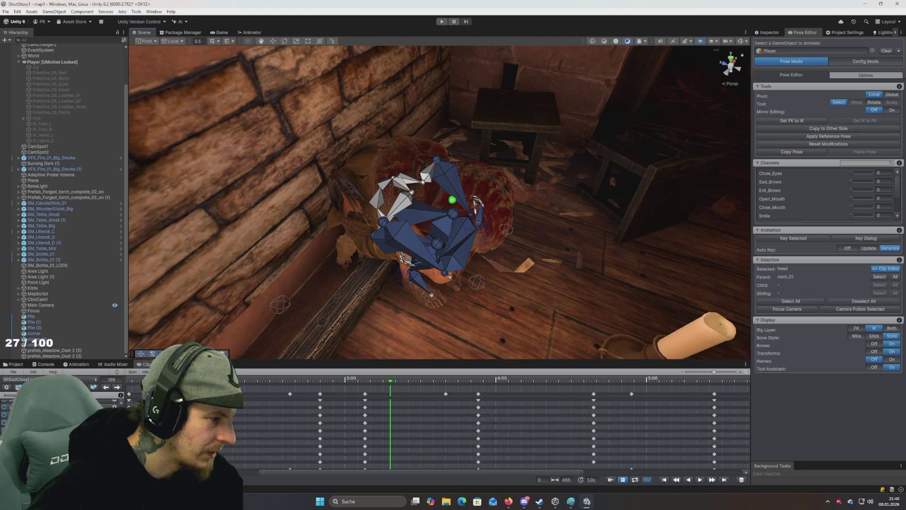
scroll(496, 432, "down", 3)
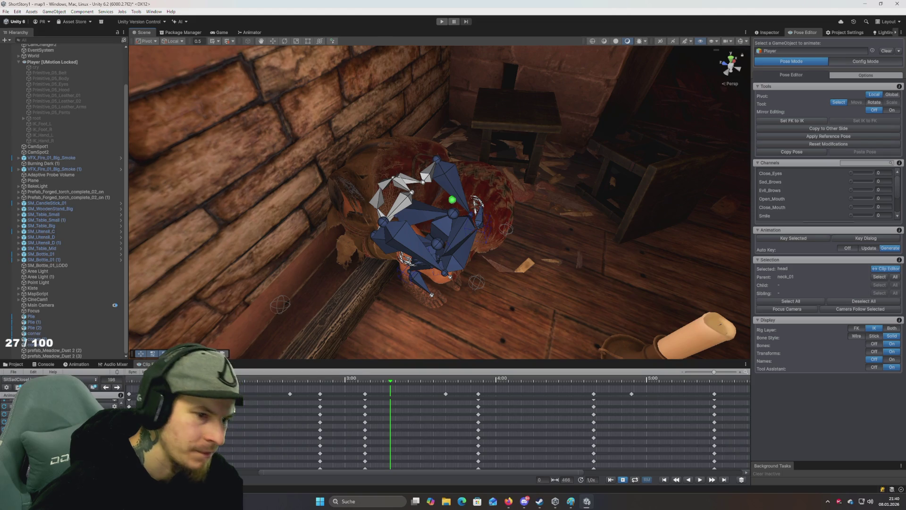
left_click(454, 203)
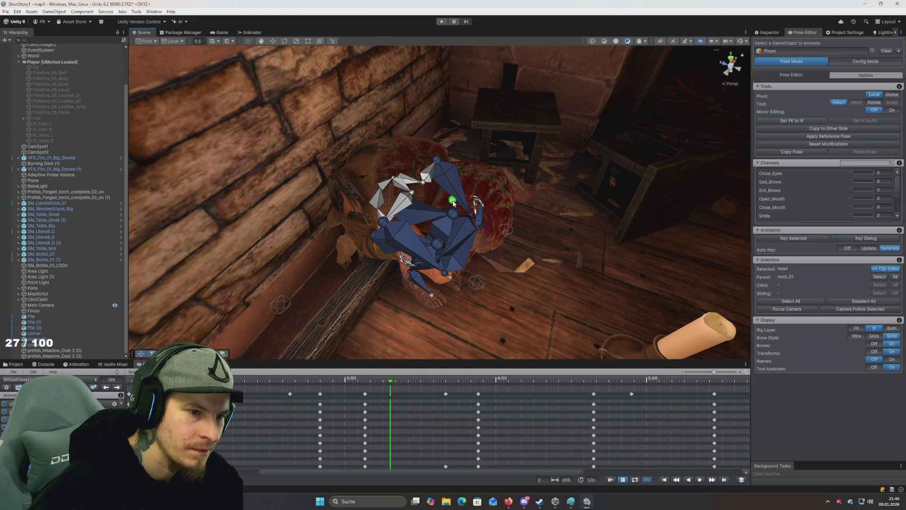
left_click_drag(454, 203, 420, 254)
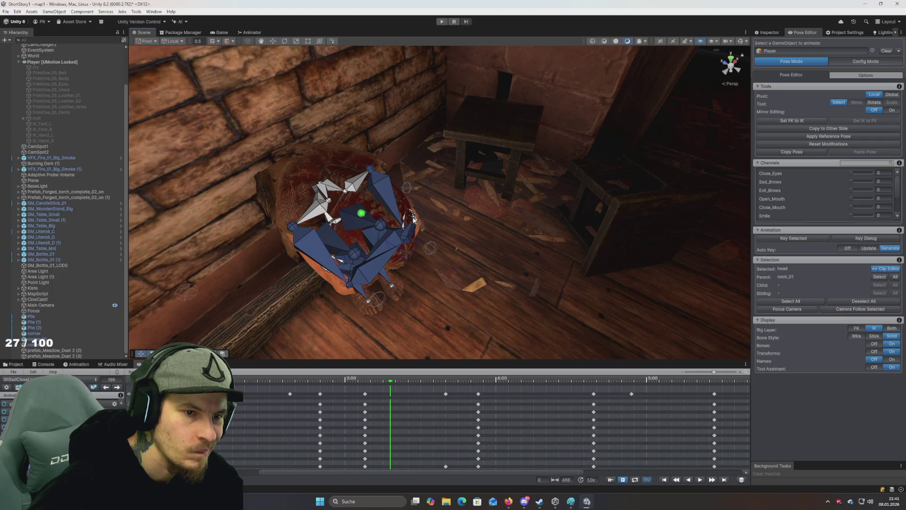
left_click_drag(413, 219, 404, 221)
left_click(404, 221)
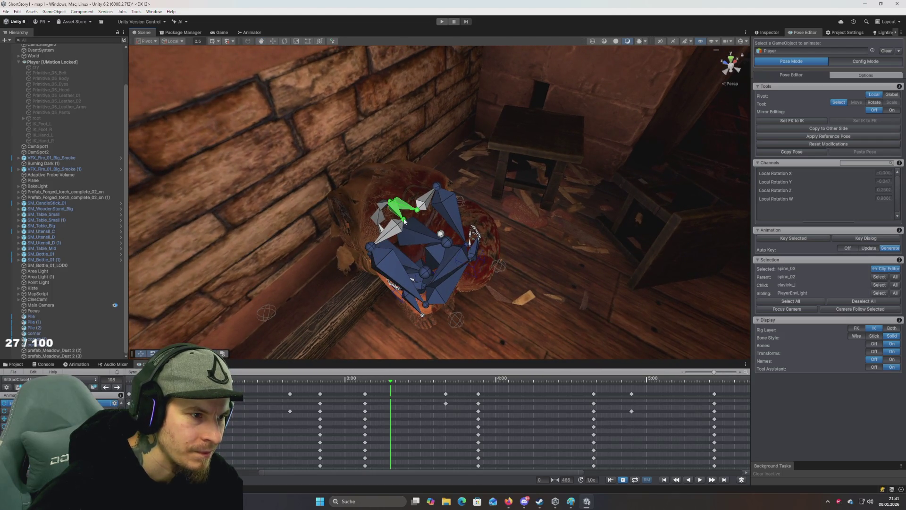
left_click(444, 236)
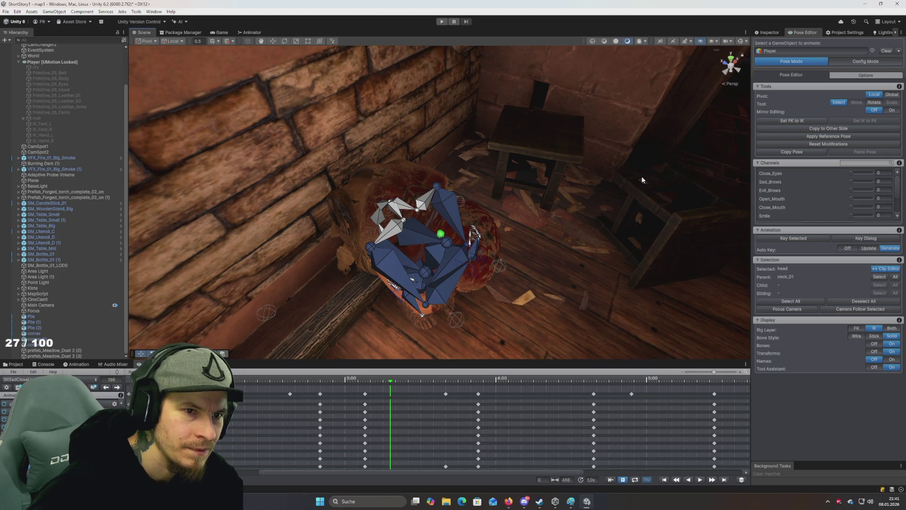
Clear the Player from the Pose Editor and expand Player > root down to neck_01
left_click(887, 51)
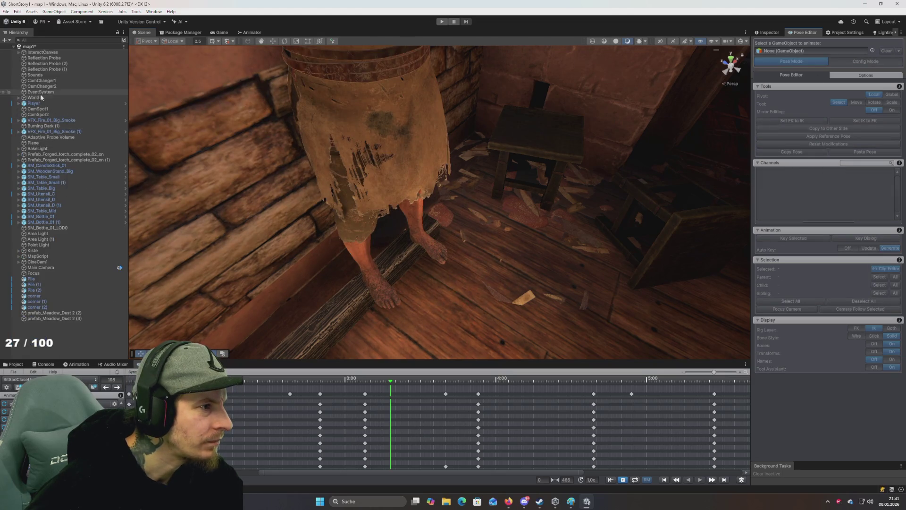
left_click(48, 103)
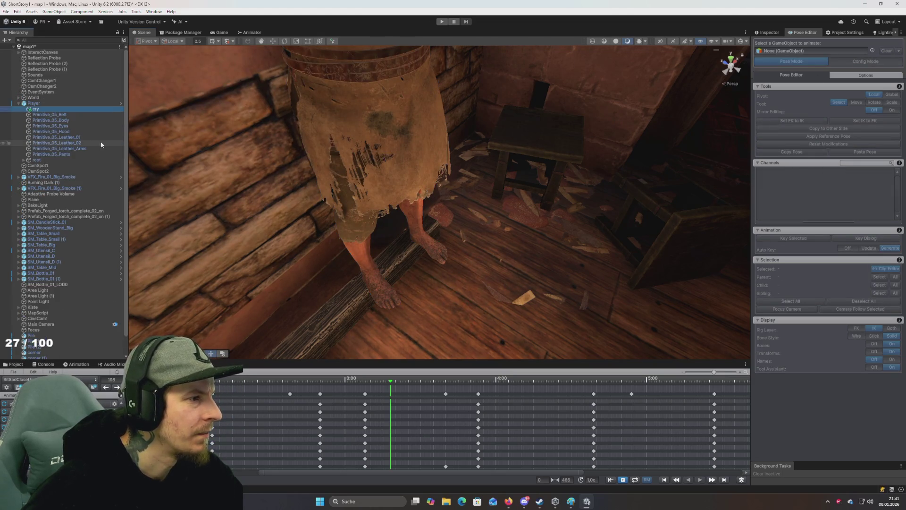
left_click(46, 160)
left_click(23, 160)
left_click(29, 165)
left_click(92, 171)
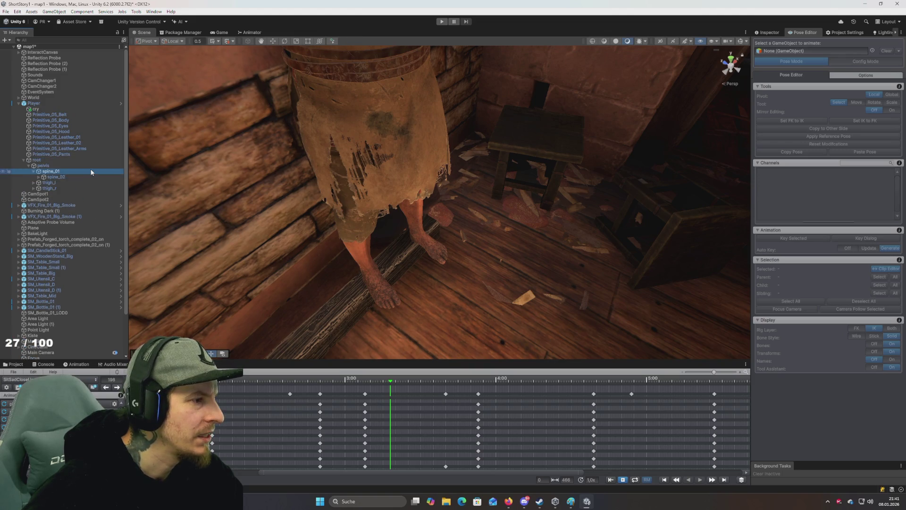
key("Down")
key("Right")
key("Down")
key("Right")
key("Down")
key("Down")
key("Down")
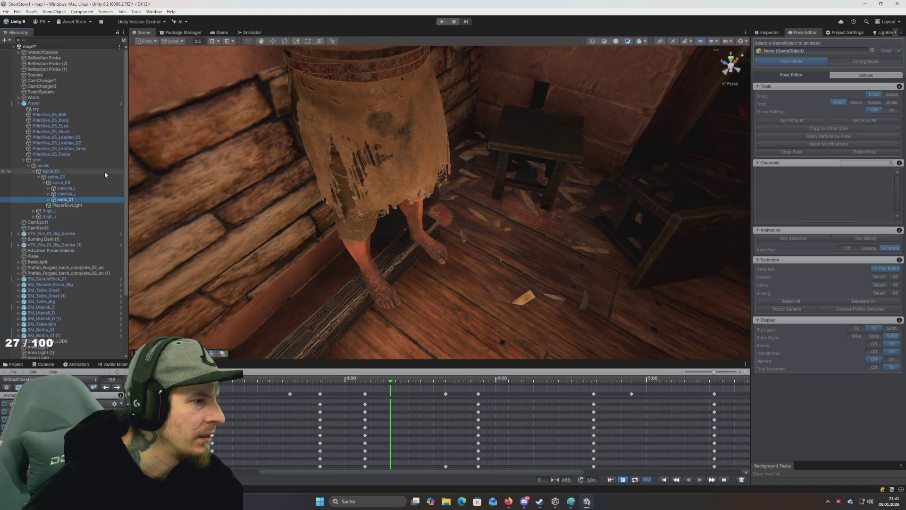
key("Right")
Rotate neck_01 with the E rotate tool to tilt the head, then step up the spine chain
mouse_move(189, 156)
left_mouse_down()
mouse_move(257, 87)
mouse_move(223, 119)
mouse_move(232, 129)
left_mouse_up()
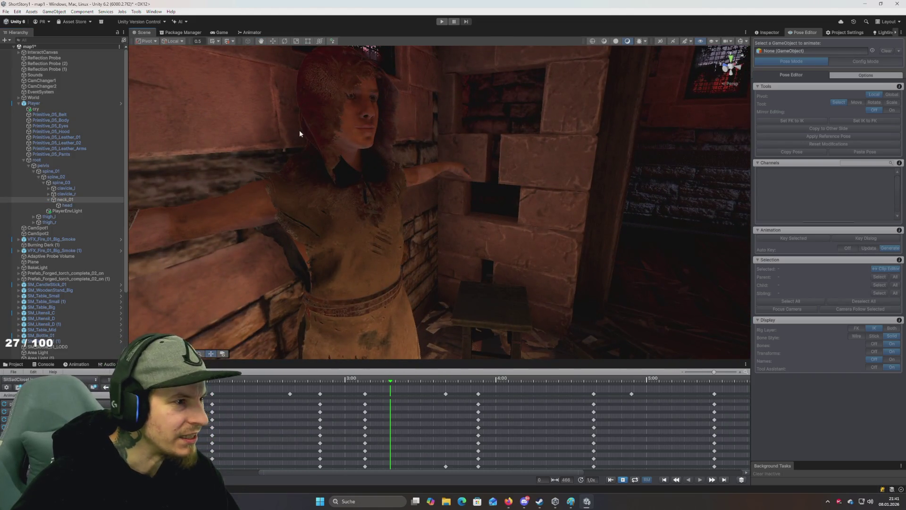
key("e")
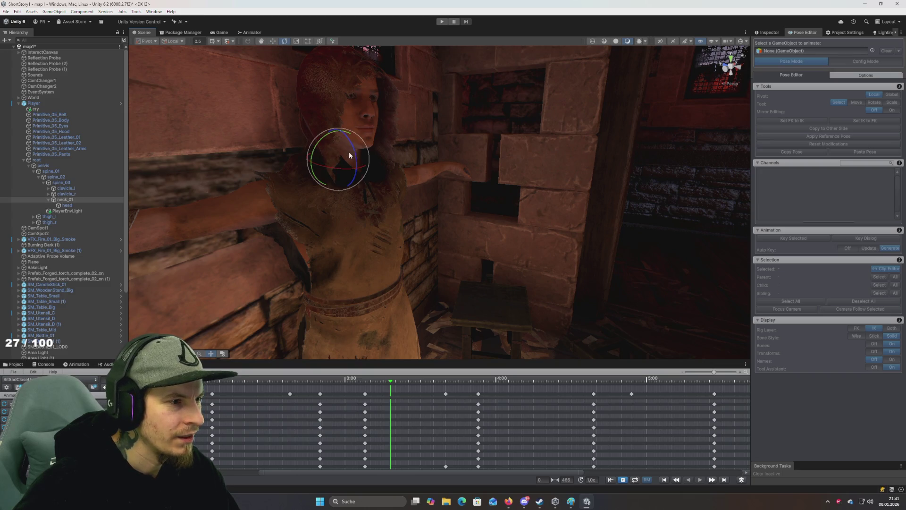
left_click_drag(349, 155, 357, 150)
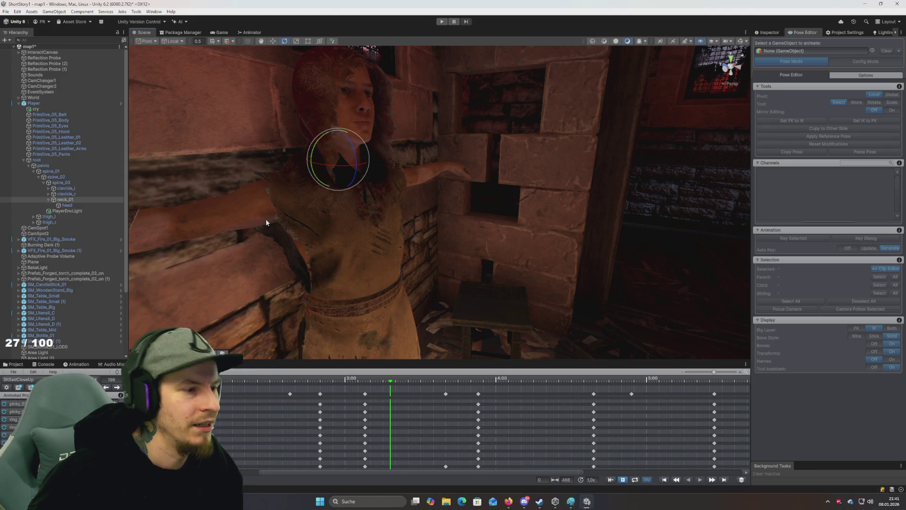
mouse_move(273, 177)
left_mouse_down()
mouse_move(283, 234)
mouse_move(277, 208)
mouse_move(265, 228)
mouse_move(273, 222)
left_mouse_up()
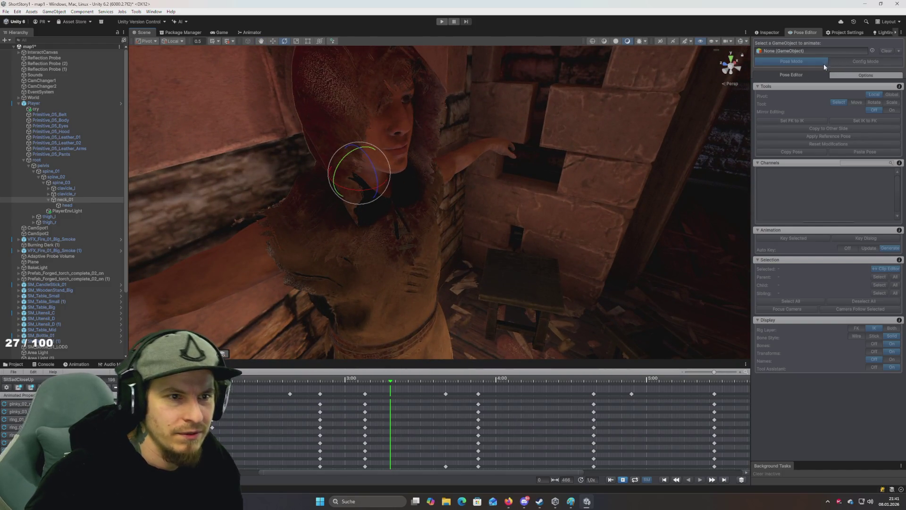
key("Up")
key("Up")
key("Up")
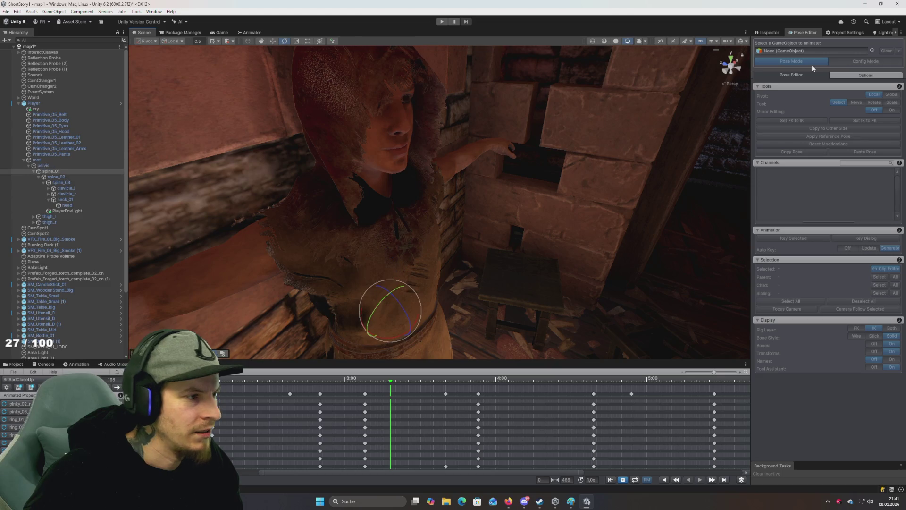
key("Up")
key("Up")
key("Up")
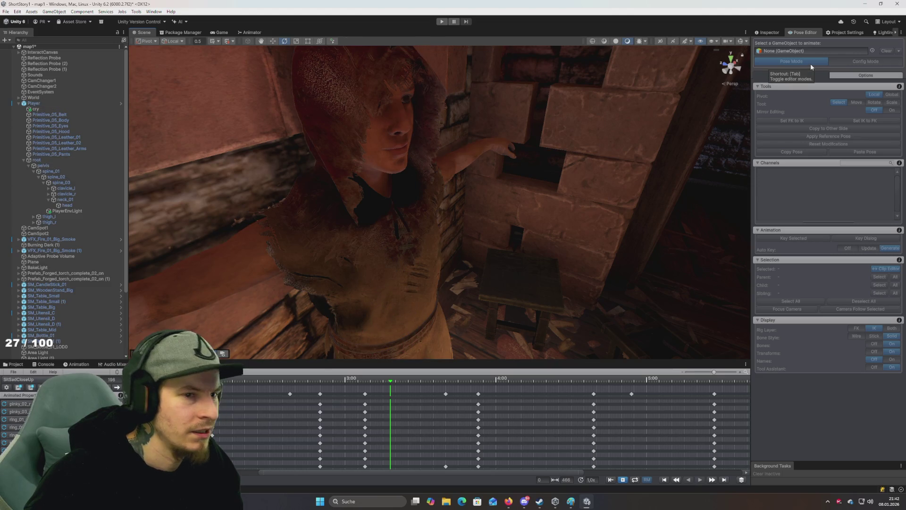
Re-enable pose mode for the Player and inspect the hand and spine_03 bones from several angles
left_click(811, 63)
left_click_drag(699, 156, 561, 181)
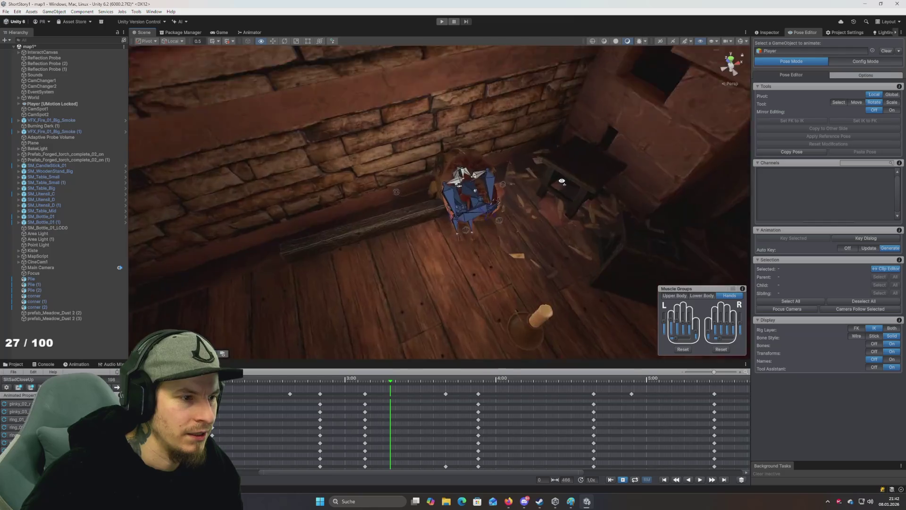
scroll(561, 180, "up", 5)
left_click(452, 192)
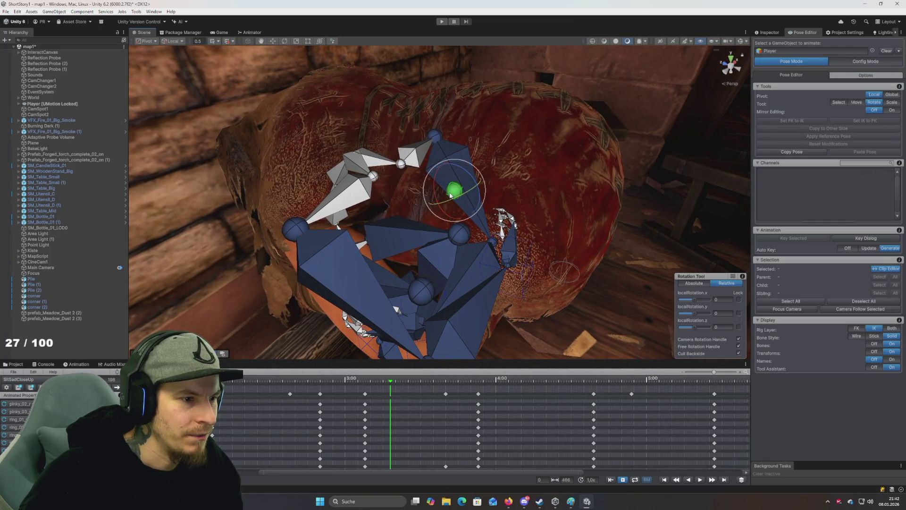
mouse_move(501, 164)
left_mouse_down()
mouse_move(455, 203)
mouse_move(330, 226)
mouse_move(372, 220)
left_mouse_up()
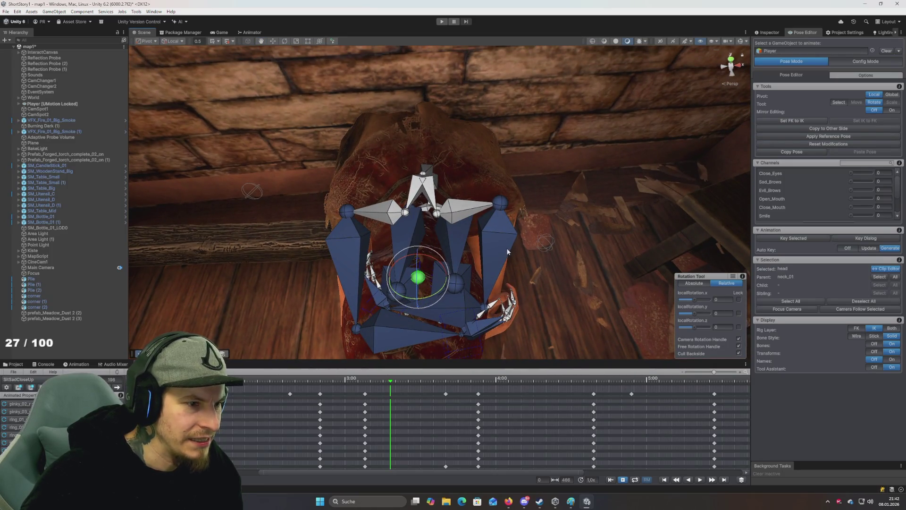
left_click(429, 189)
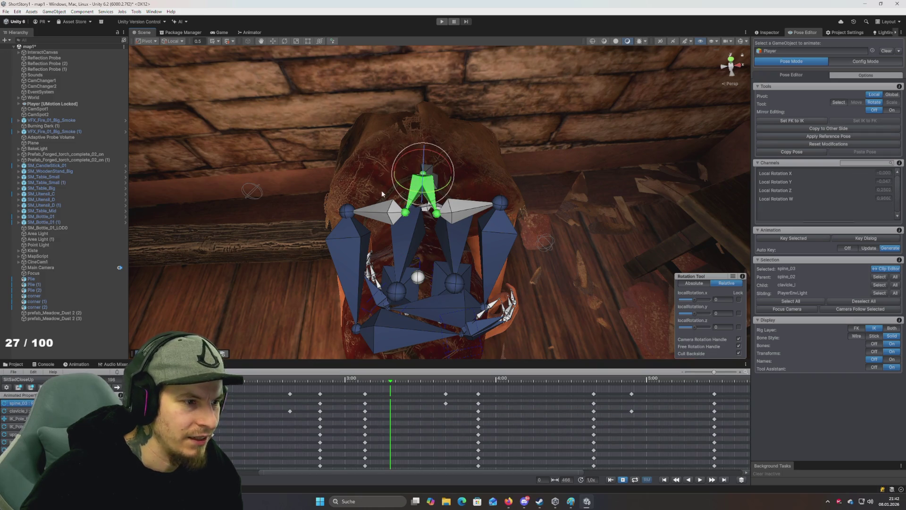
mouse_move(367, 188)
left_mouse_down()
mouse_move(584, 124)
mouse_move(432, 196)
mouse_move(499, 236)
left_mouse_up()
left_click(499, 236)
left_click_drag(462, 190, 321, 174)
left_click(321, 175, "shift")
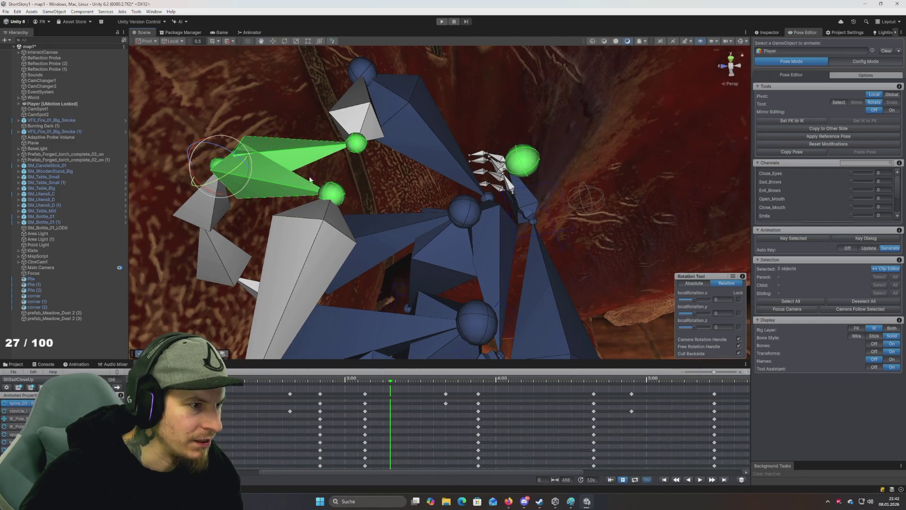
mouse_move(593, 167)
left_mouse_down()
mouse_move(543, 145)
mouse_move(545, 165)
mouse_move(422, 187)
mouse_move(388, 151)
mouse_move(344, 161)
mouse_move(334, 113)
mouse_move(477, 156)
left_mouse_up()
Switch UMotion to Config Mode and show the neck_01 bone's properties
left_click(866, 62)
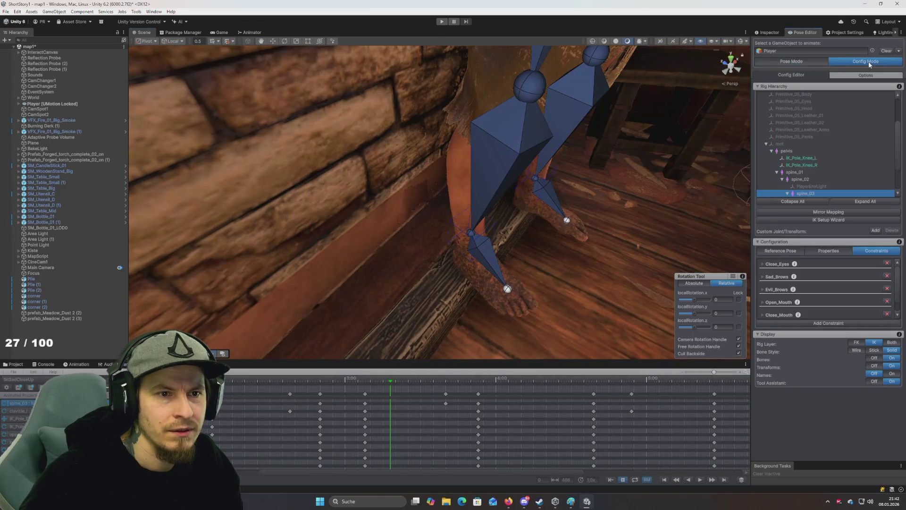
scroll(802, 155, "up", 3)
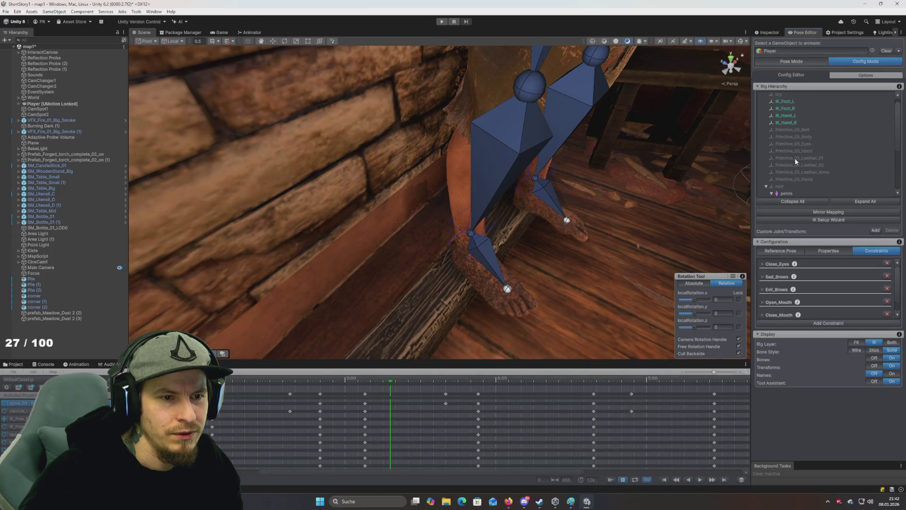
scroll(798, 159, "down", 5)
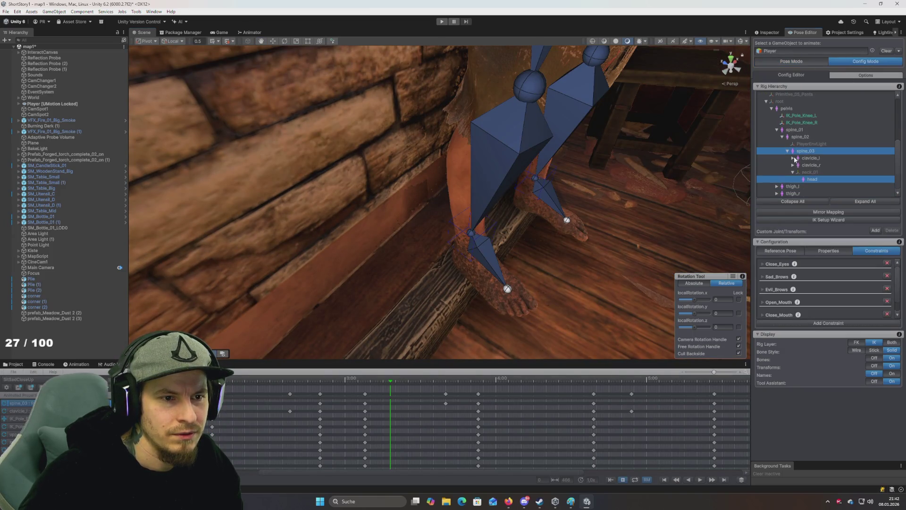
left_click(815, 173)
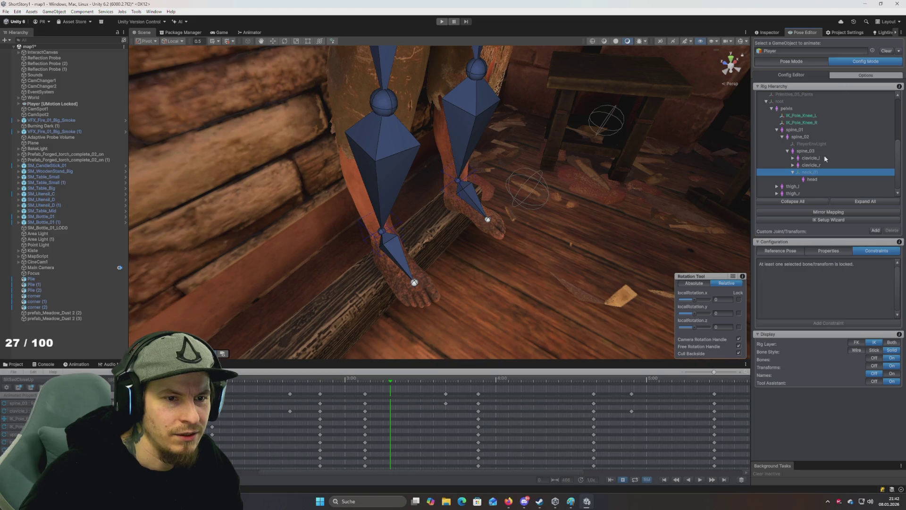
left_click(828, 250)
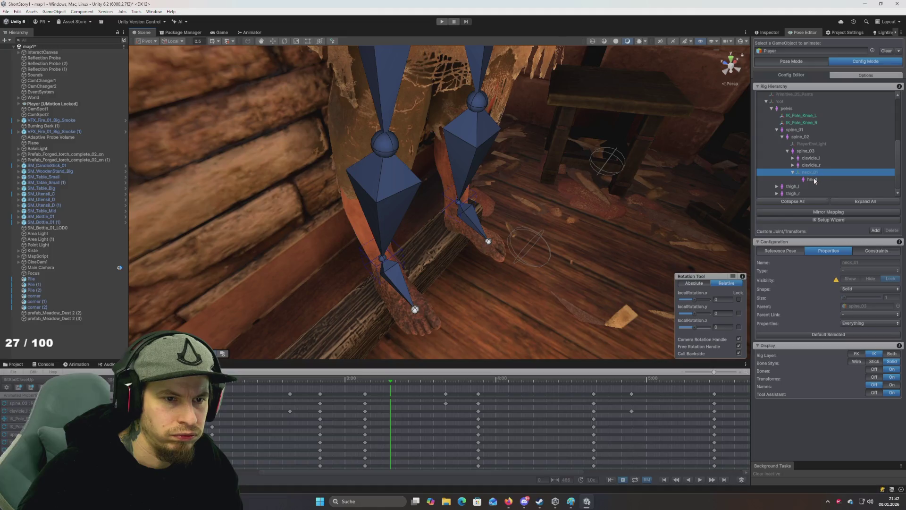
left_click(791, 251)
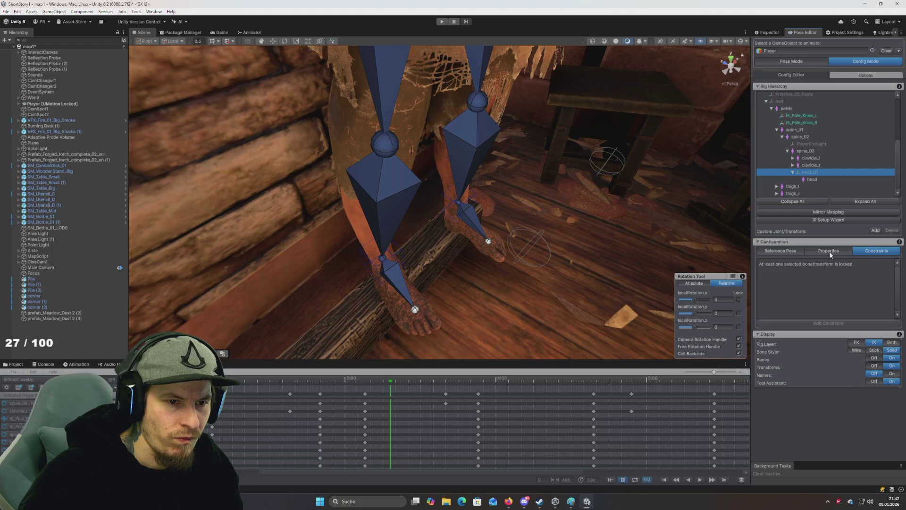
left_click(832, 255)
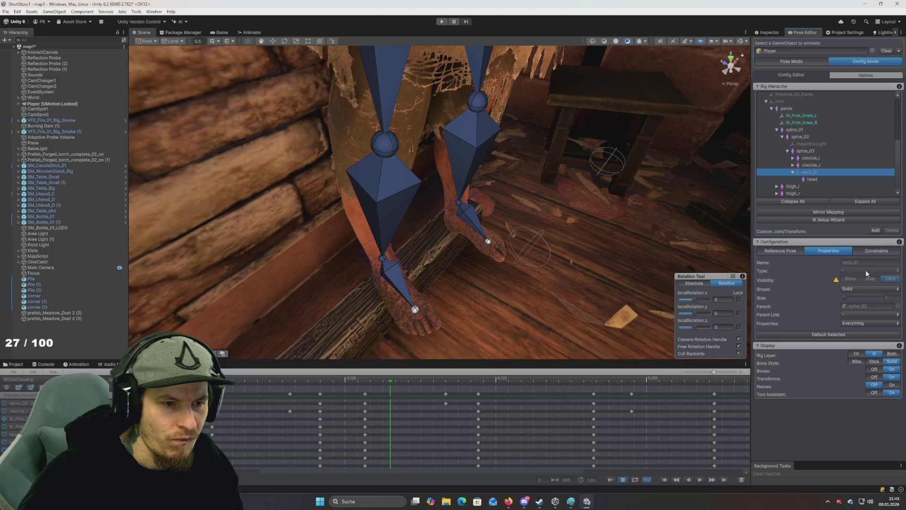
Frame and orbit the view on neck_01, then open the Custom Joint/Transform Add choices
mouse_move(837, 282)
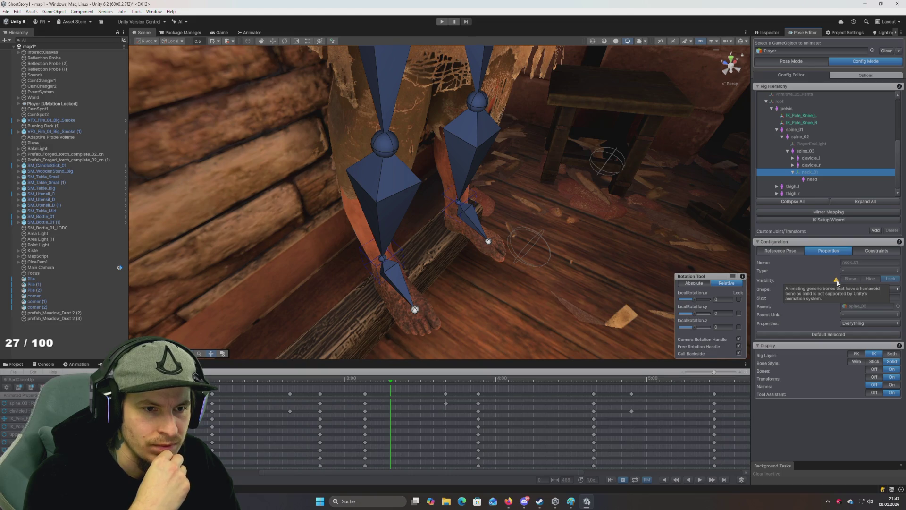
key("f")
mouse_move(623, 238)
left_mouse_down()
mouse_move(624, 245)
mouse_move(647, 190)
mouse_move(581, 217)
mouse_move(623, 188)
mouse_move(604, 192)
mouse_move(753, 252)
left_mouse_up()
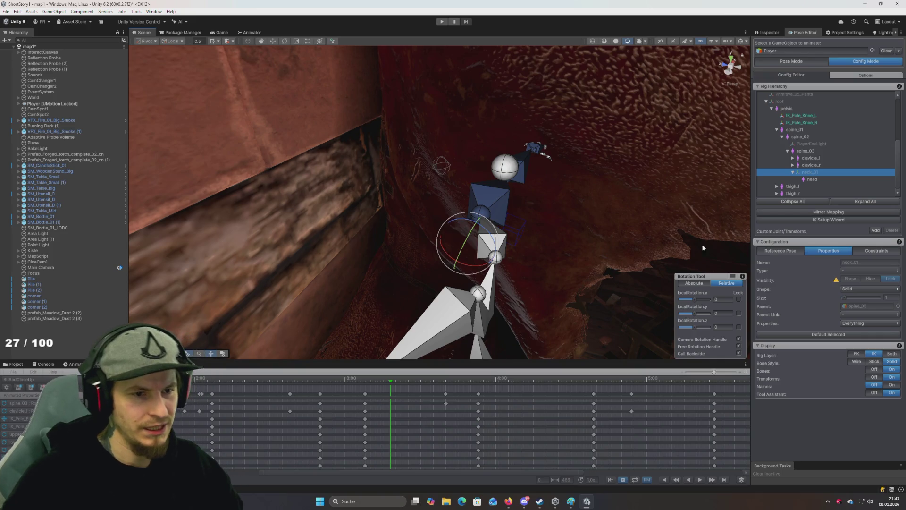
left_click(876, 231)
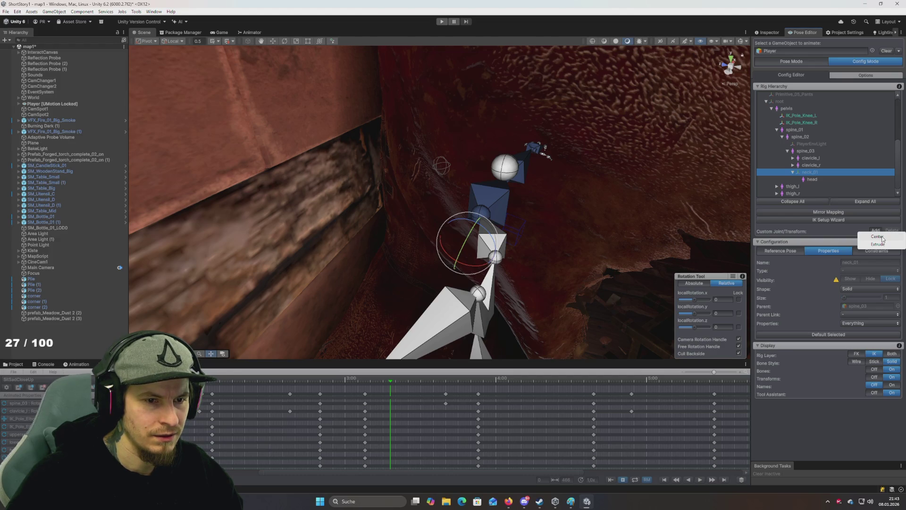
Add custom transform Unnamed.000 under neck_01 and orbit around the head to inspect it
left_click(879, 237)
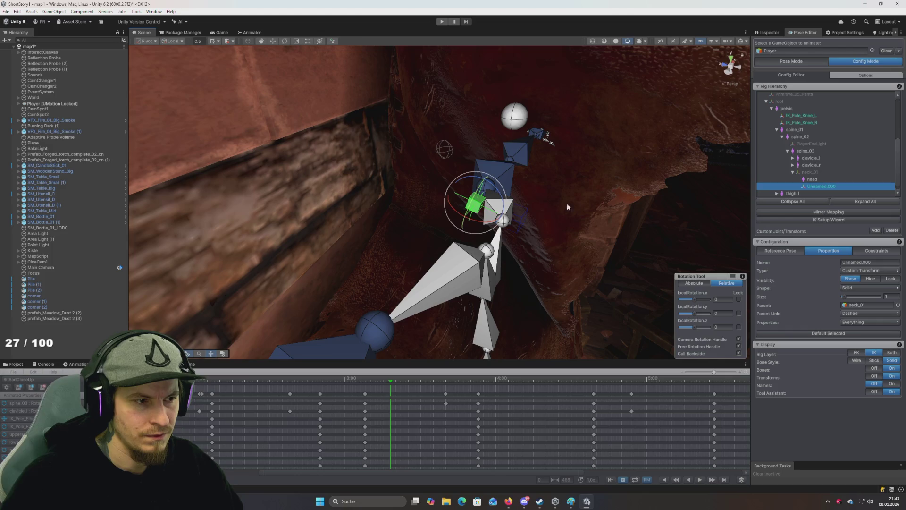
mouse_move(562, 200)
left_mouse_down()
mouse_move(617, 151)
mouse_move(479, 125)
mouse_move(680, 172)
mouse_move(581, 167)
mouse_move(659, 170)
mouse_move(690, 152)
mouse_move(631, 178)
mouse_move(572, 225)
mouse_move(420, 235)
mouse_move(285, 217)
left_mouse_up()
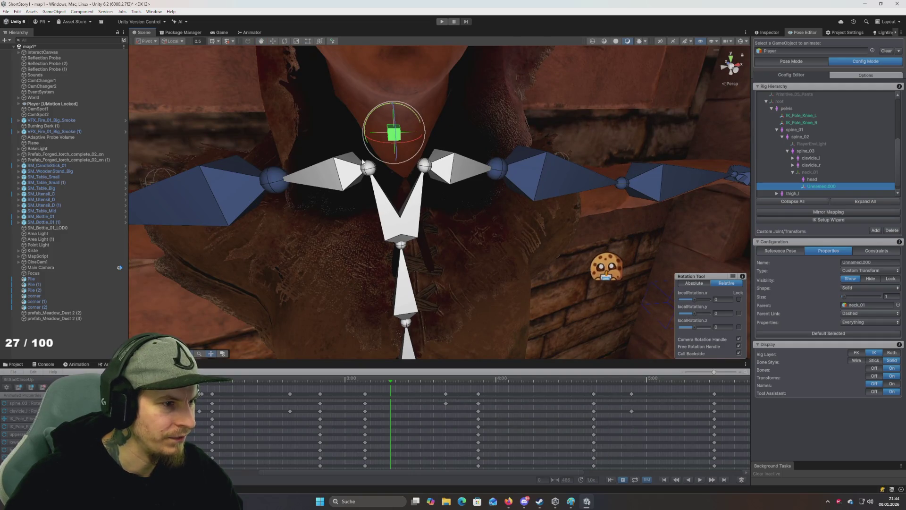
mouse_move(382, 192)
left_mouse_down()
mouse_move(364, 161)
mouse_move(437, 197)
mouse_move(595, 188)
mouse_move(456, 191)
left_mouse_up()
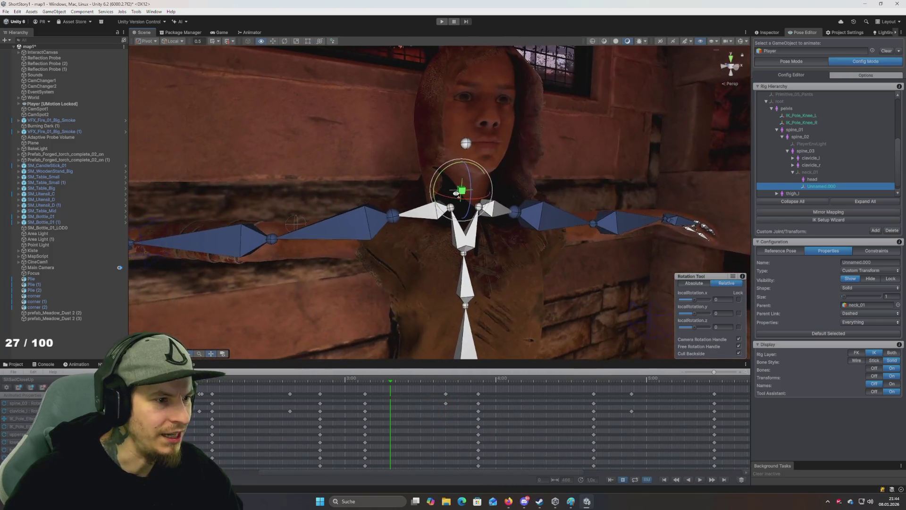
scroll(454, 191, "up", 5)
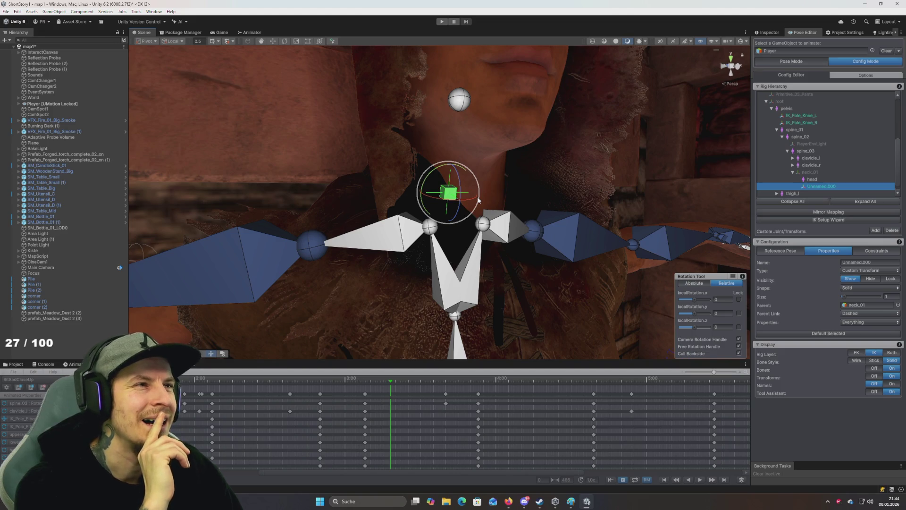
mouse_move(579, 194)
left_mouse_down()
mouse_move(518, 189)
mouse_move(527, 189)
left_mouse_up()
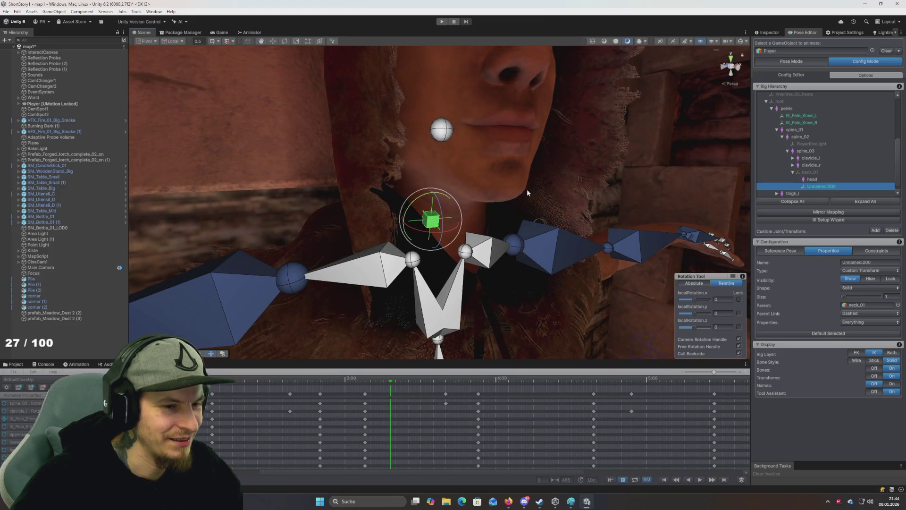
Set Unnamed.000's Type to Custom Joint and rename it Neck
scroll(527, 189, "down", 2)
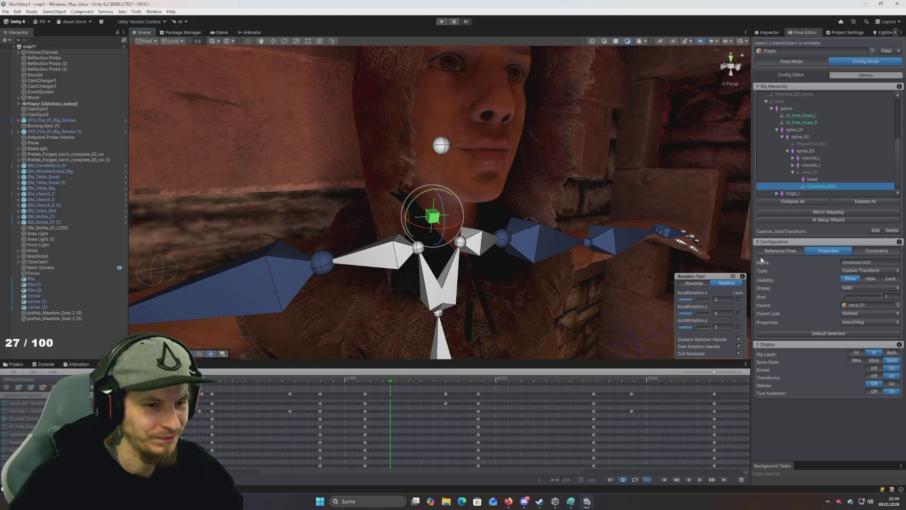
left_click(866, 272)
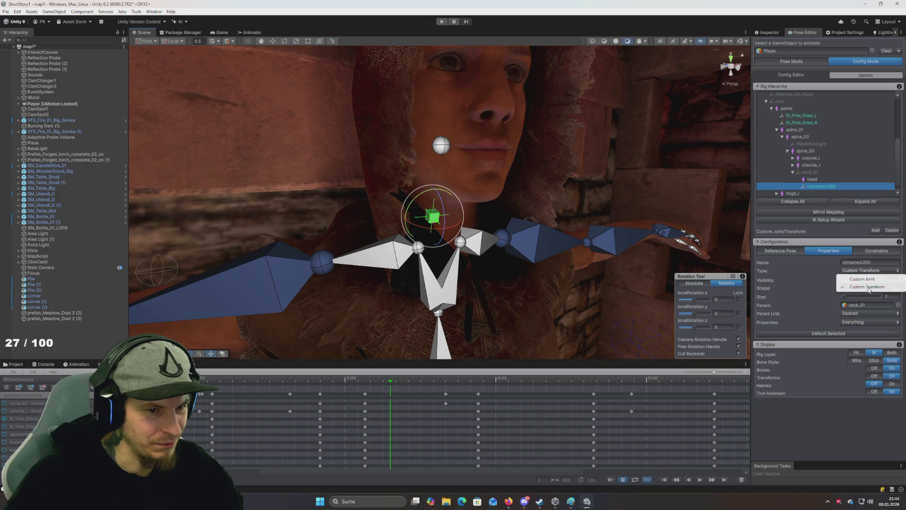
left_click(867, 279)
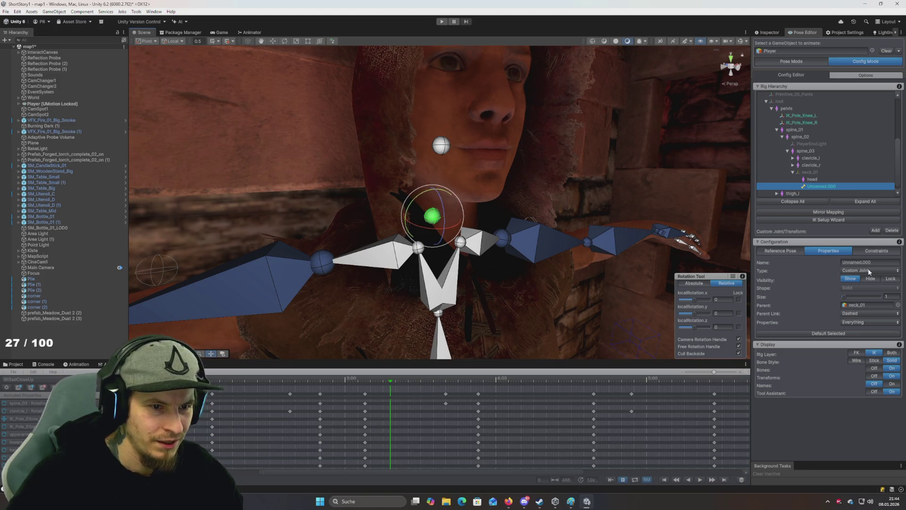
left_click(885, 262)
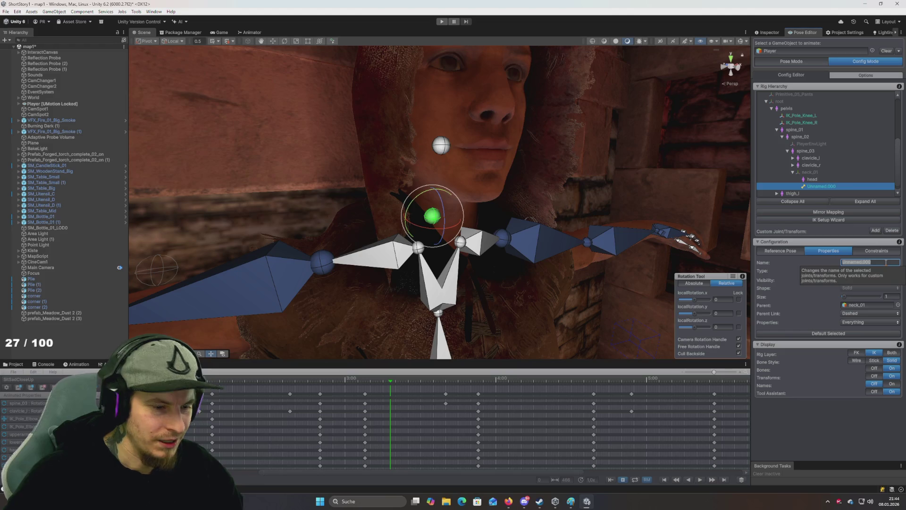
type("Neck")
key("Return")
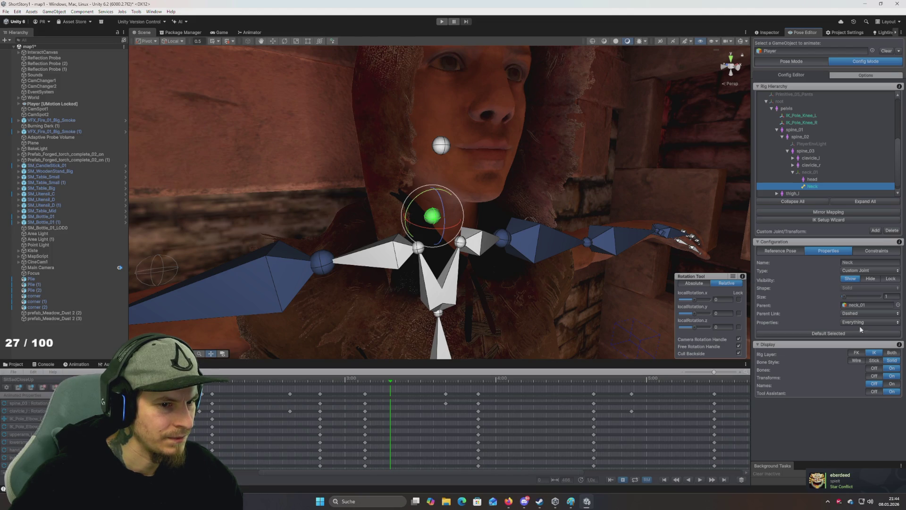
Add a Child Of constraint to Neck, test it by rotating the joint, then remove it
left_click(878, 251)
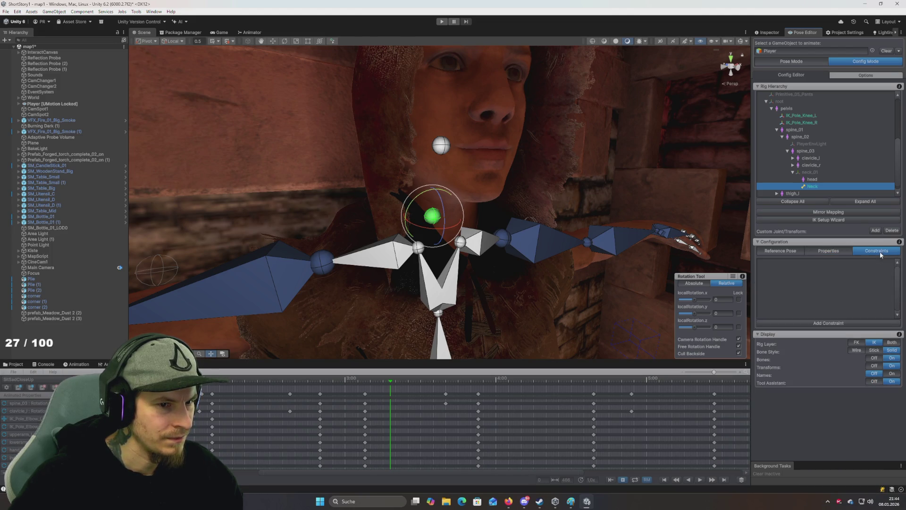
left_click(845, 321)
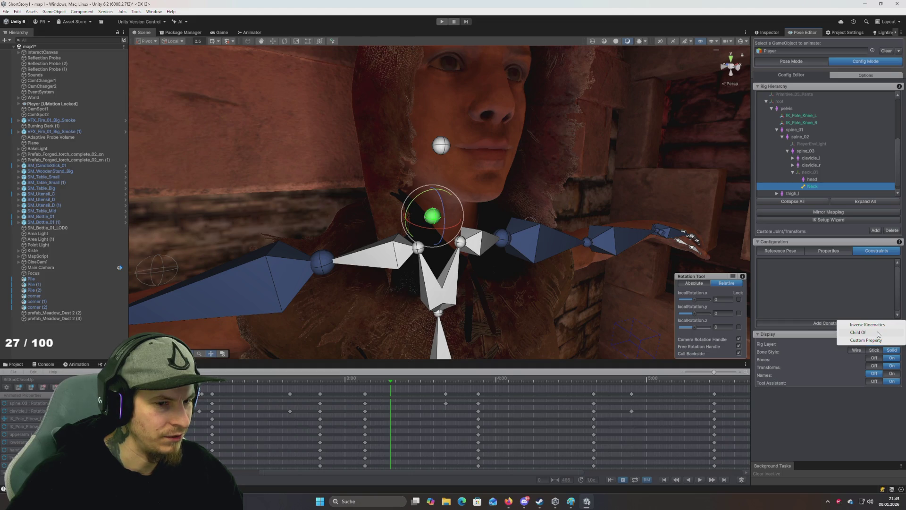
left_click(868, 333)
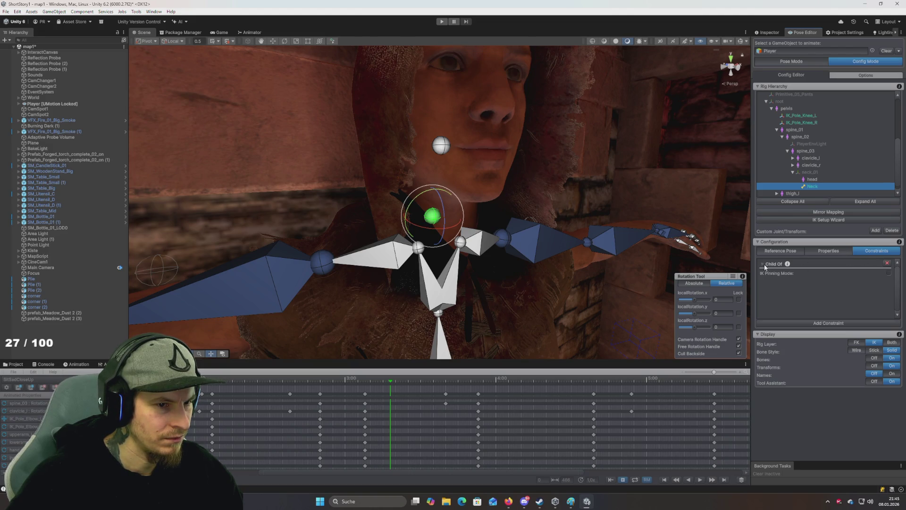
mouse_move(440, 216)
left_mouse_down()
mouse_move(429, 191)
mouse_move(449, 236)
left_mouse_up()
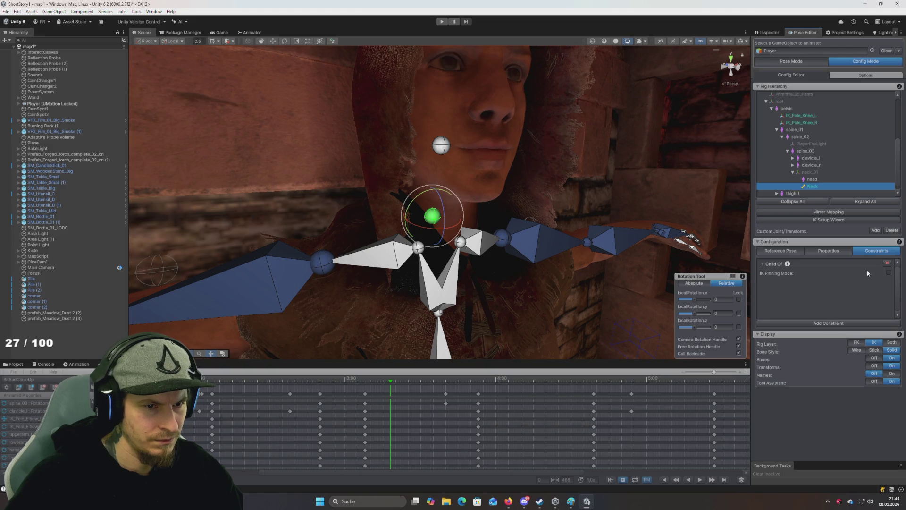
left_click(887, 263)
Add and remove a Custom Property constraint, then add and remove a Child Of constraint again
left_click(838, 323)
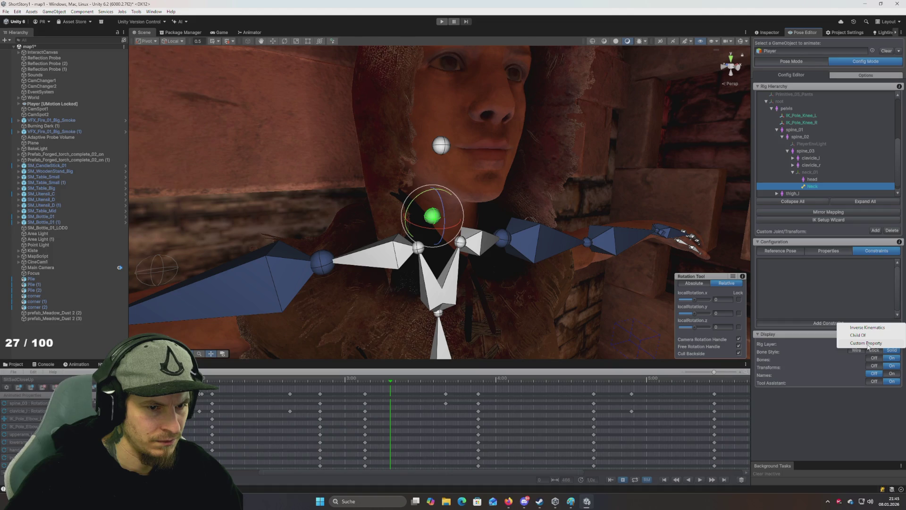
left_click(867, 343)
left_click(763, 265)
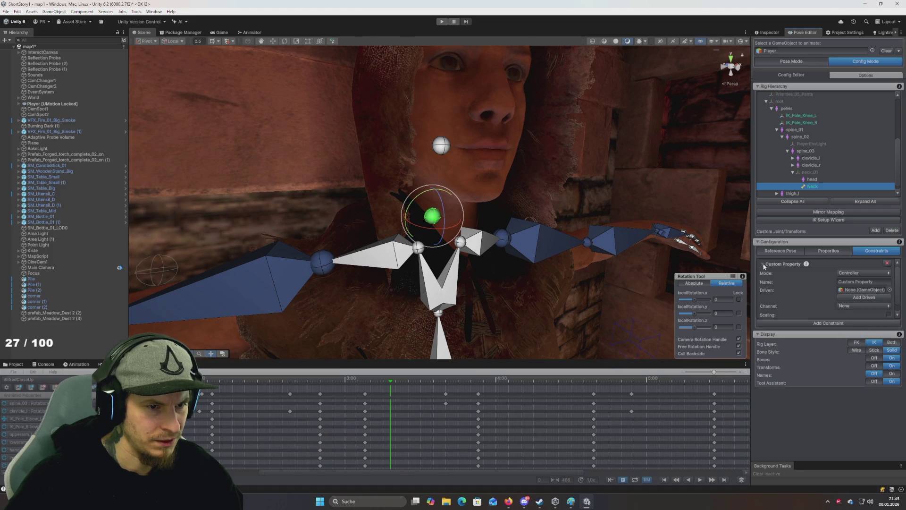
left_click(887, 265)
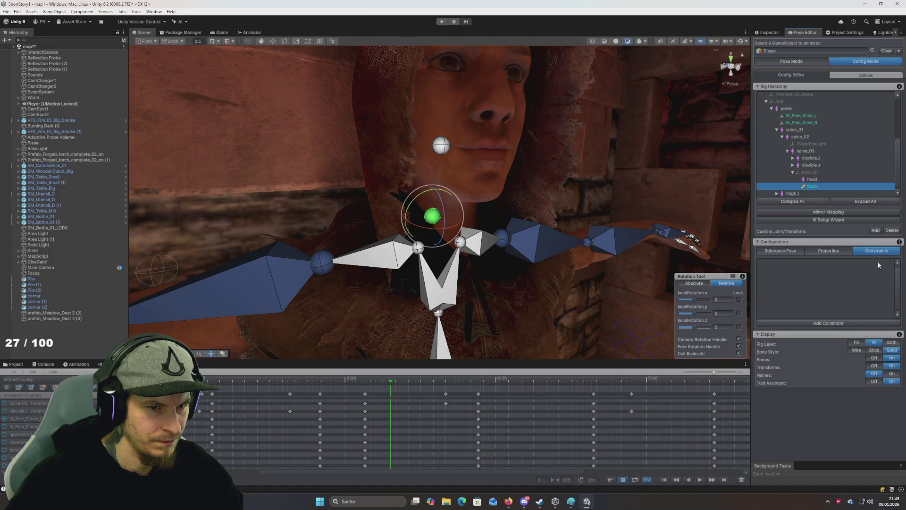
left_click(840, 324)
left_click(858, 338)
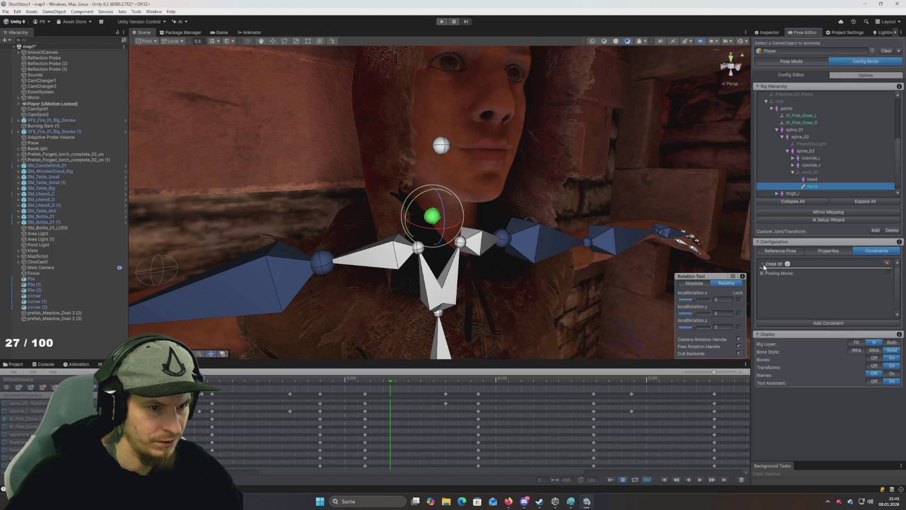
left_click(887, 264)
Try a Custom Property constraint in Controller and Component Property modes, delete it, and add Inverse Kinematics
left_click(841, 324)
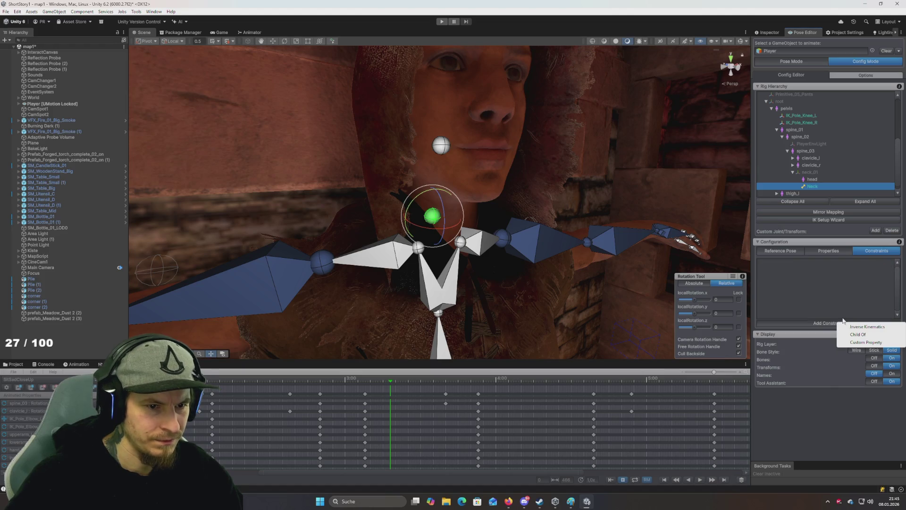
left_click(863, 343)
left_click(853, 273)
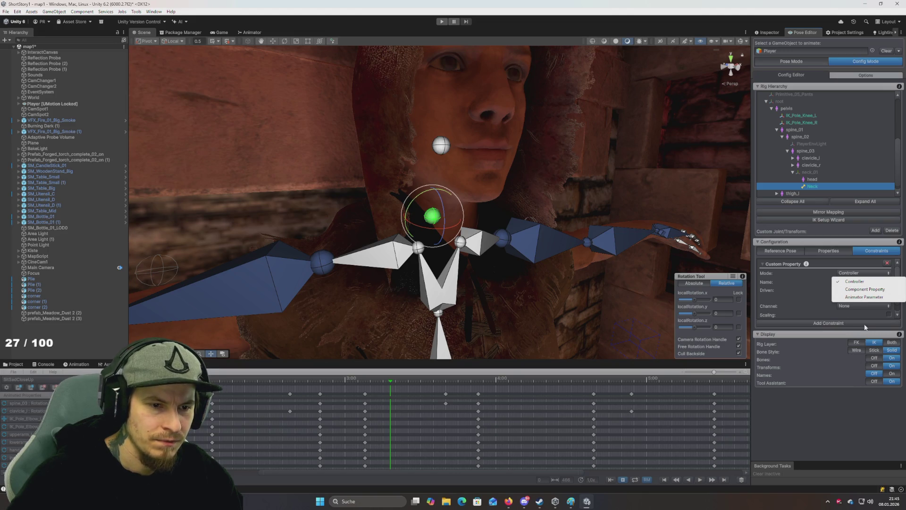
left_click(829, 334)
scroll(828, 295, "down", 1)
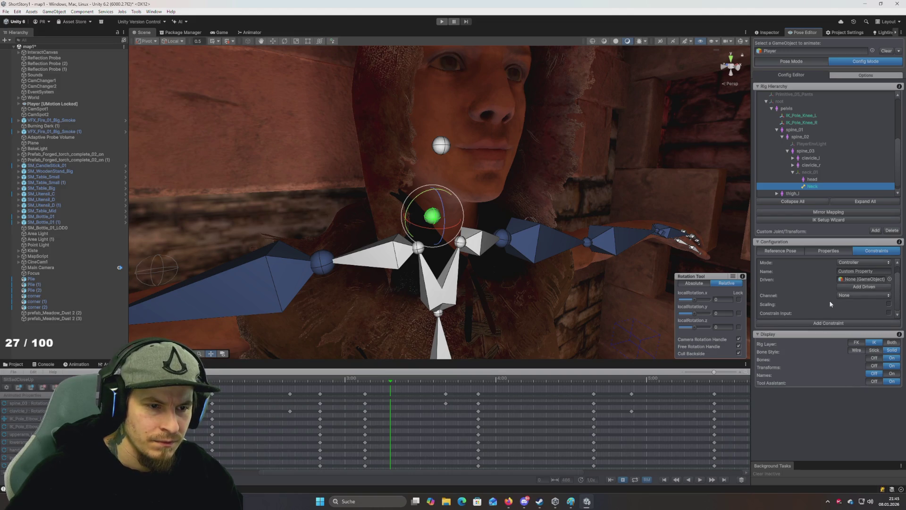
left_click(859, 263)
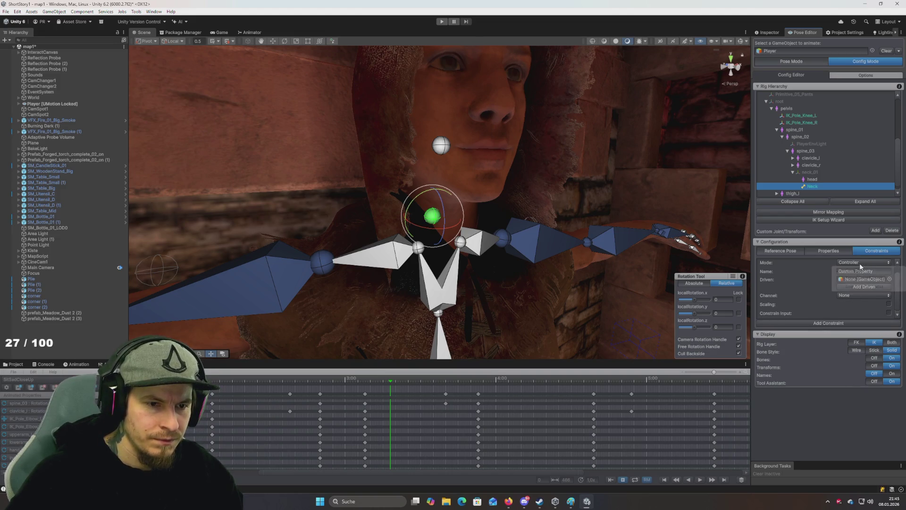
left_click(860, 279)
left_click(887, 264)
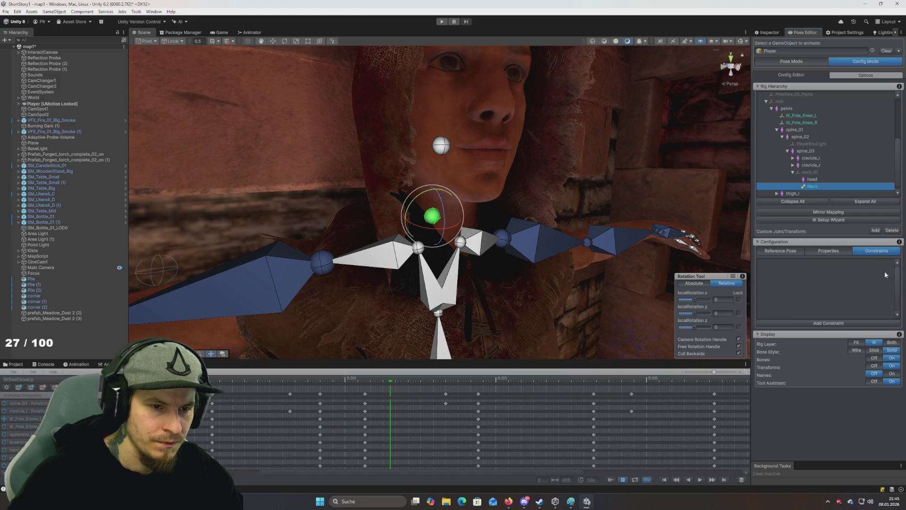
left_click(839, 324)
left_click(861, 329)
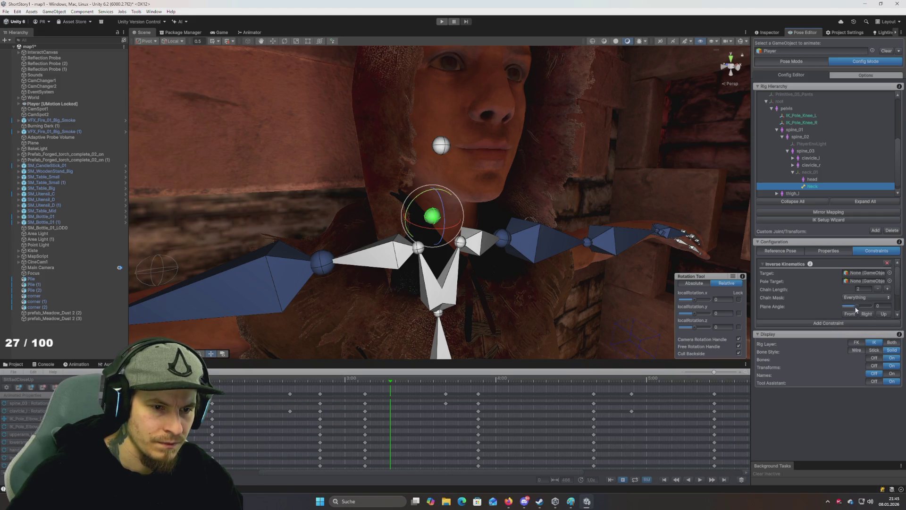
Pick Neck as the IK target and dismiss the Invalid IK Target warning
left_click(890, 273)
left_click(418, 216)
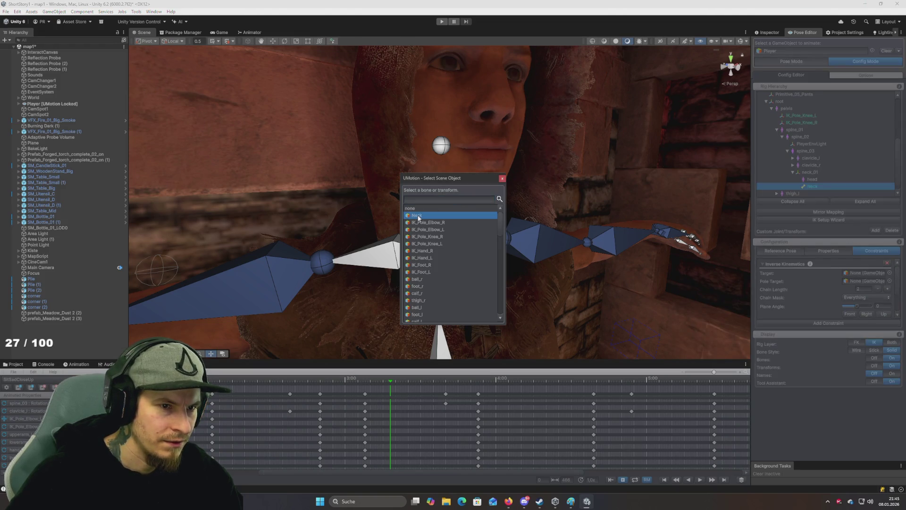
double_click(415, 217)
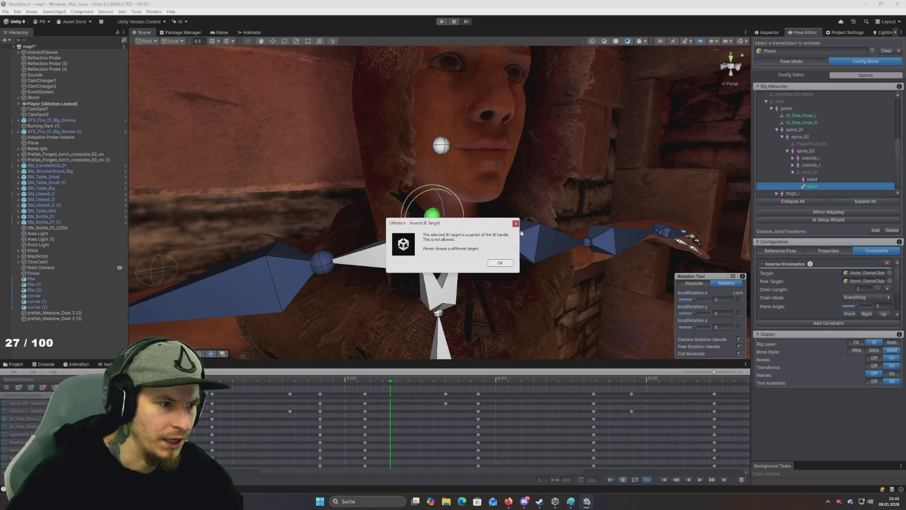
left_click(502, 263)
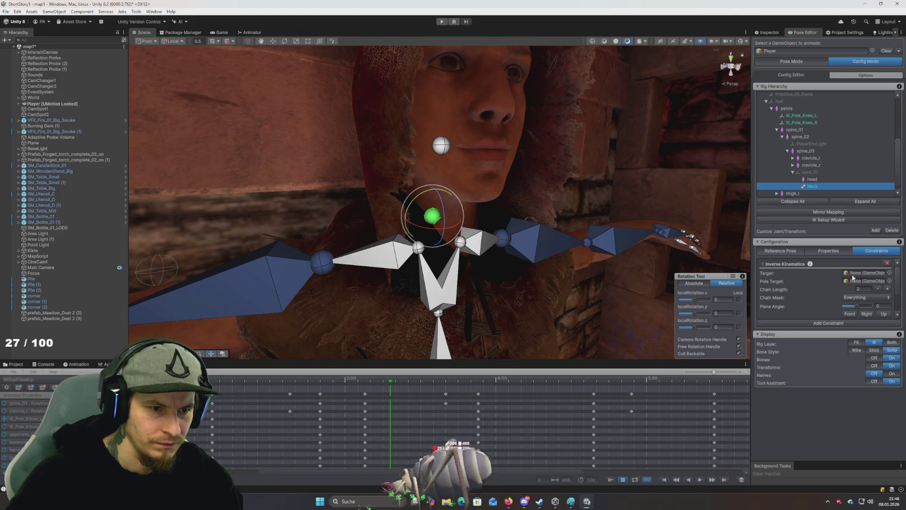
Retry Neck as the IK target, dismiss the warning again, and delete the IK constraint
left_click(890, 273)
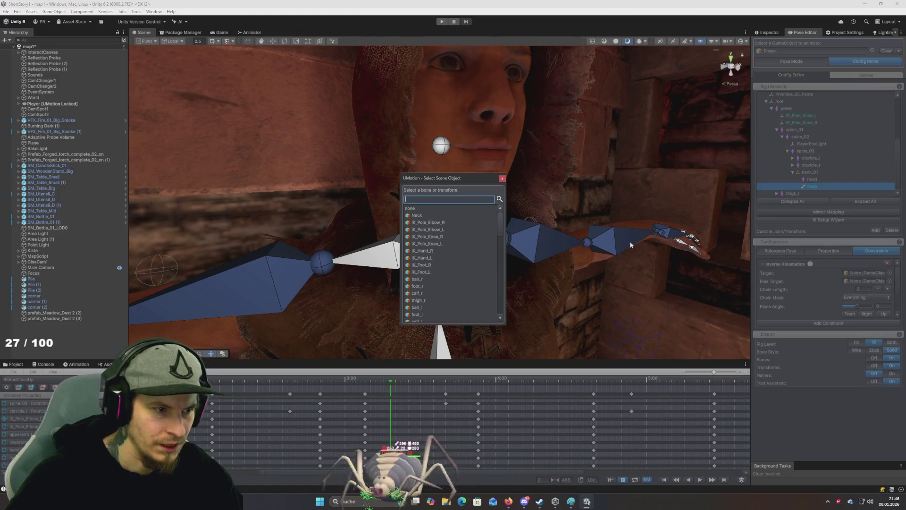
left_click(414, 215)
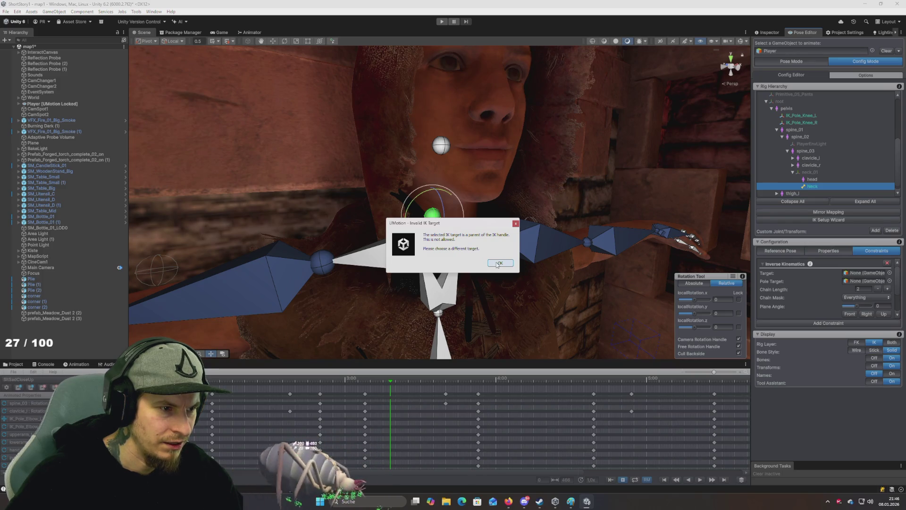
left_click(498, 264)
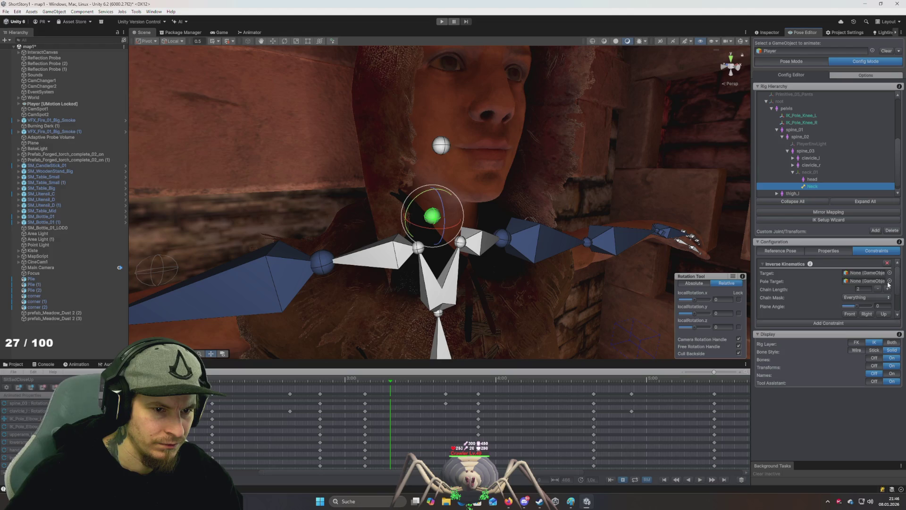
left_click(888, 263)
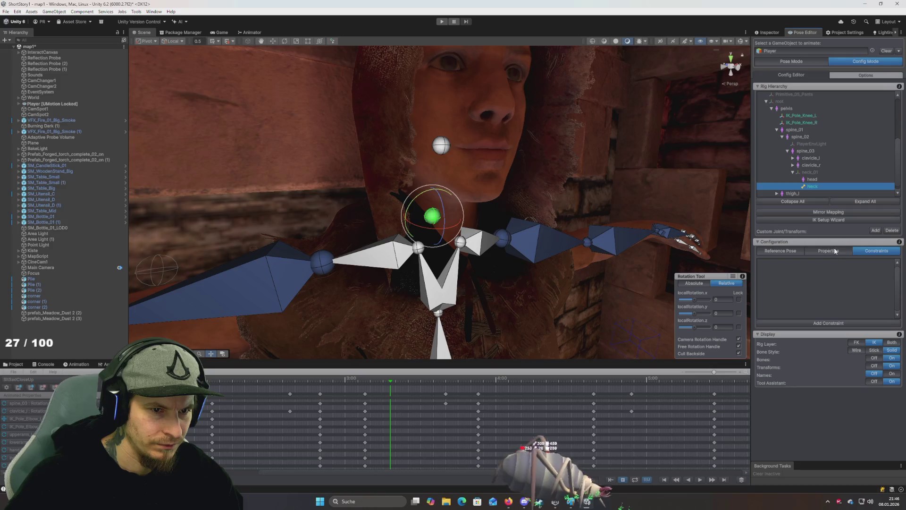
left_click(837, 324)
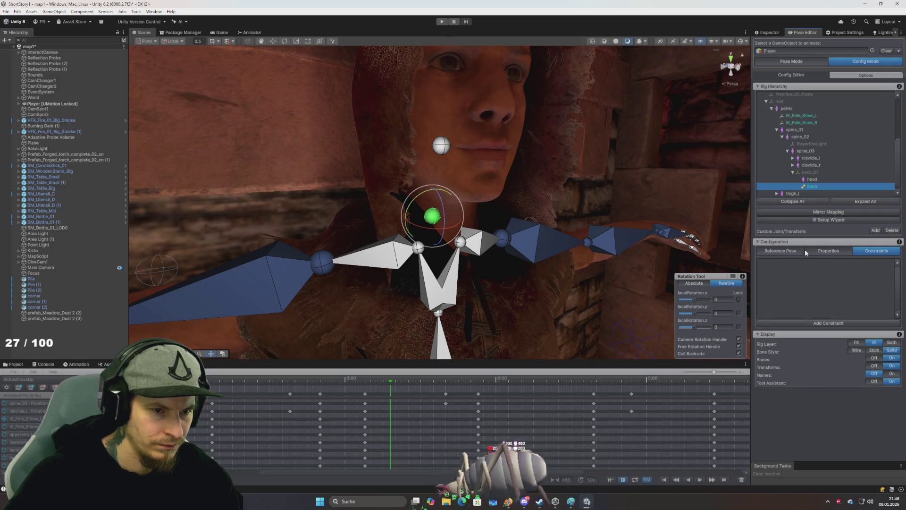
Change Neck's Type from Custom Joint to Custom Transform, keeping Shape on Solid
left_click(832, 250)
left_click(799, 251)
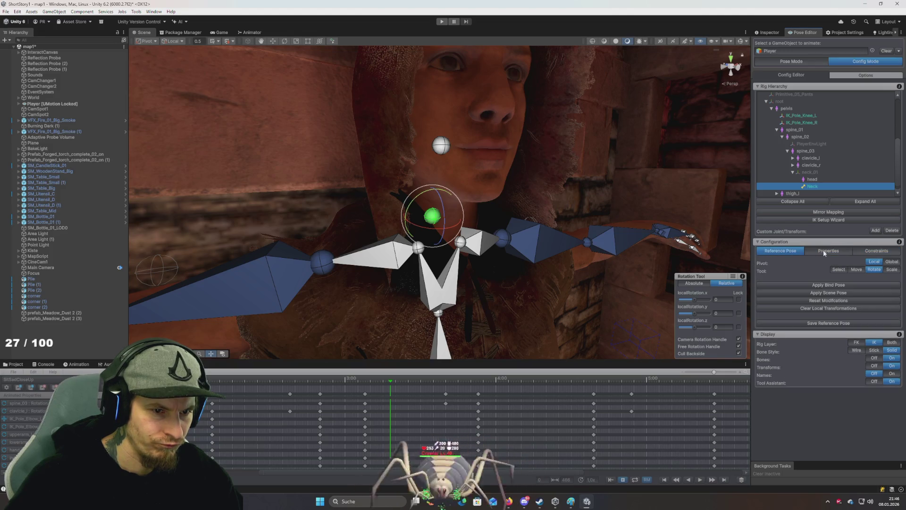
left_click(824, 252)
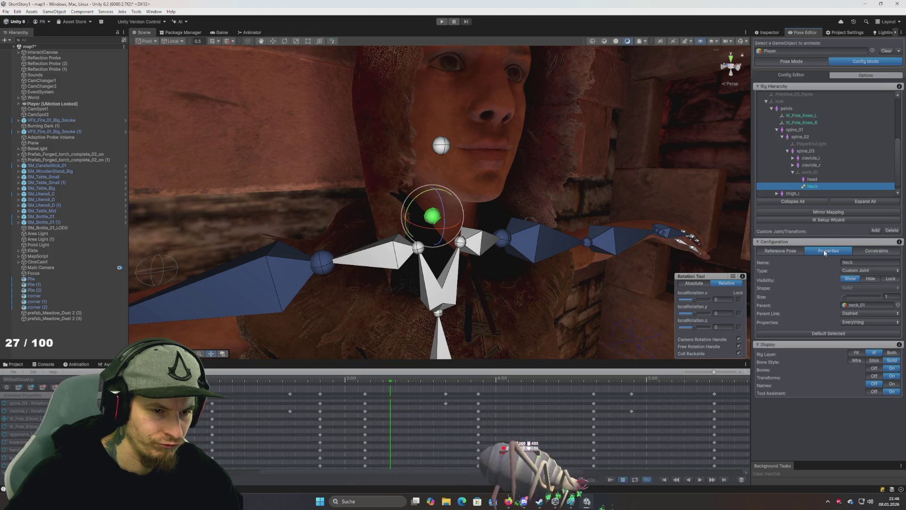
left_click(873, 271)
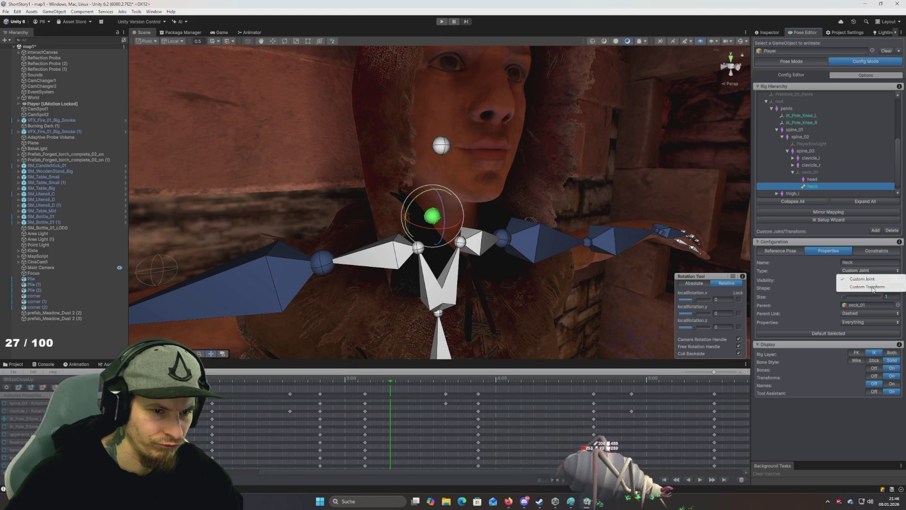
left_click(872, 287)
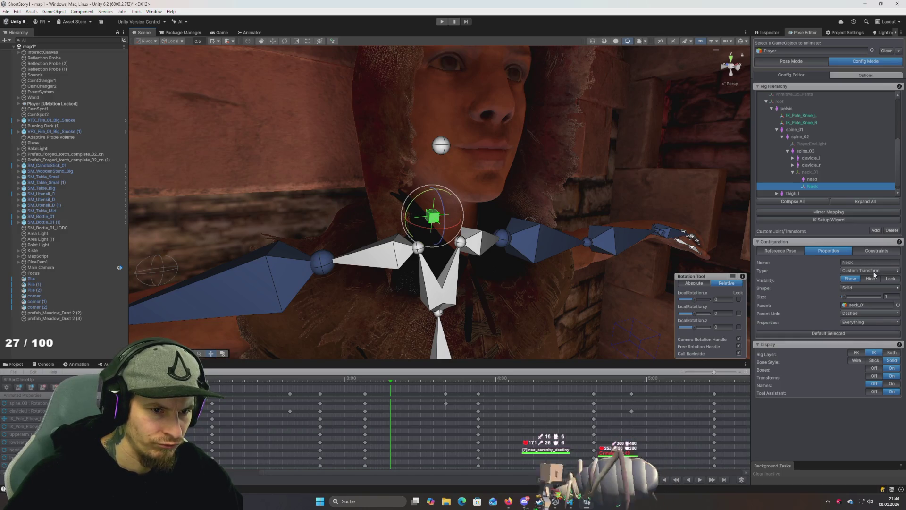
left_click(862, 288)
left_click(864, 425)
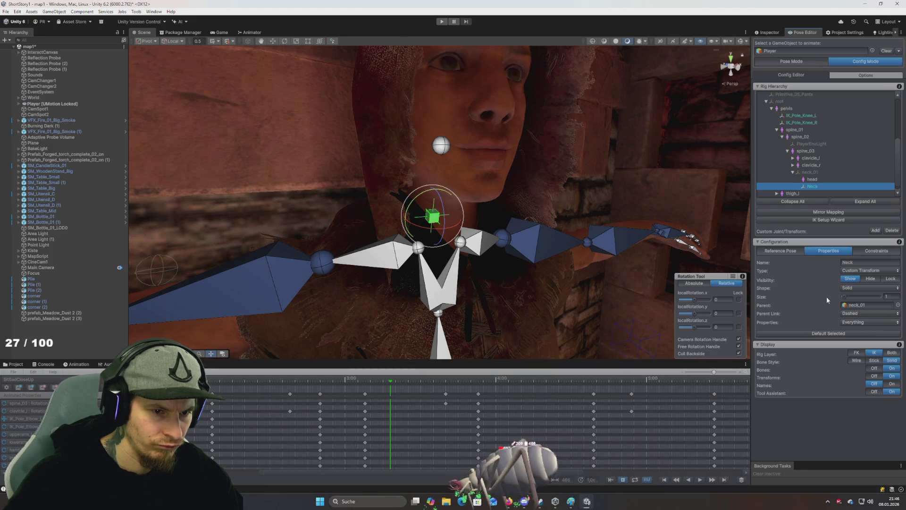
Alternate between the head bone and Neck in the Rig Hierarchy to compare them
left_click(441, 146)
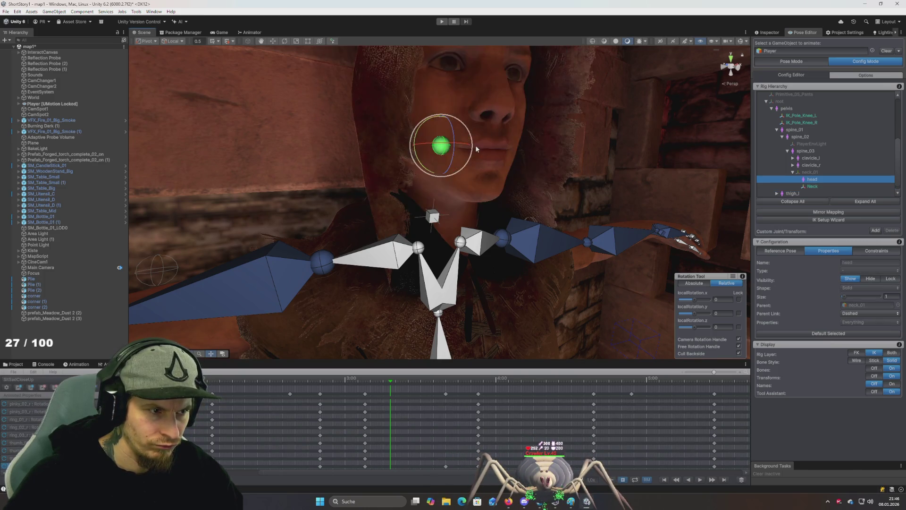
left_click(433, 216)
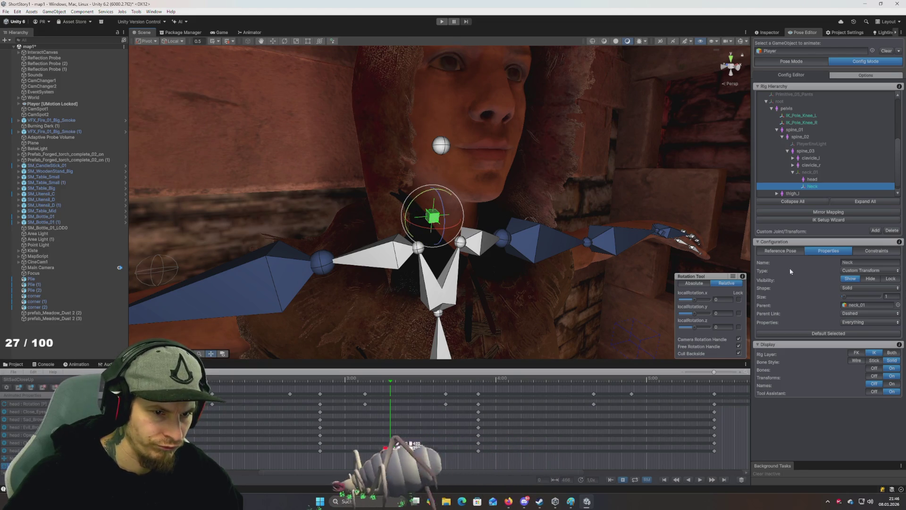
left_click(441, 146)
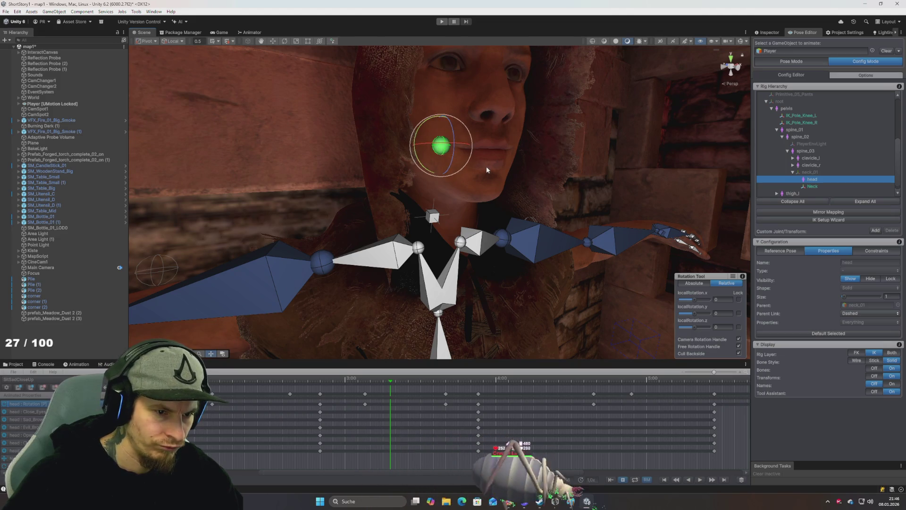
left_click(433, 216)
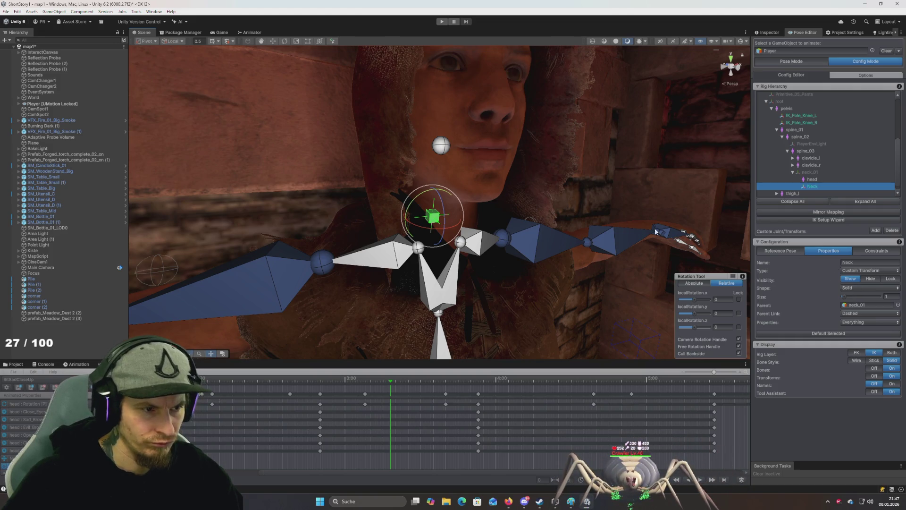
Review the head bone's constraints such as Close_Eyes, then show its properties
left_click(441, 145)
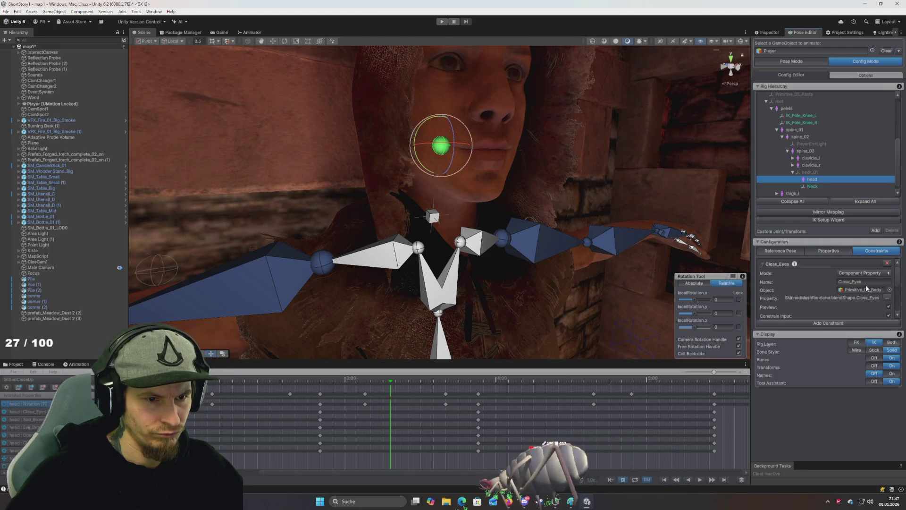
scroll(790, 276, "down", 2)
scroll(790, 276, "down", 5)
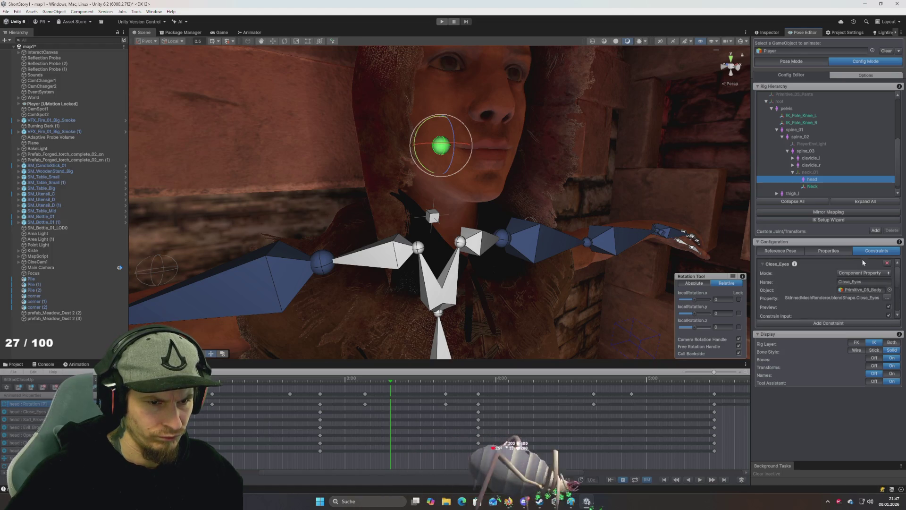
left_click(834, 253)
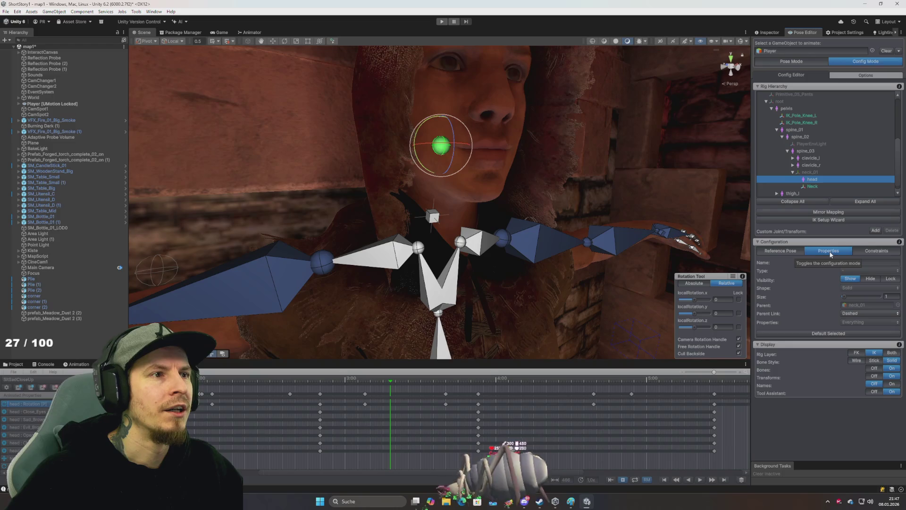
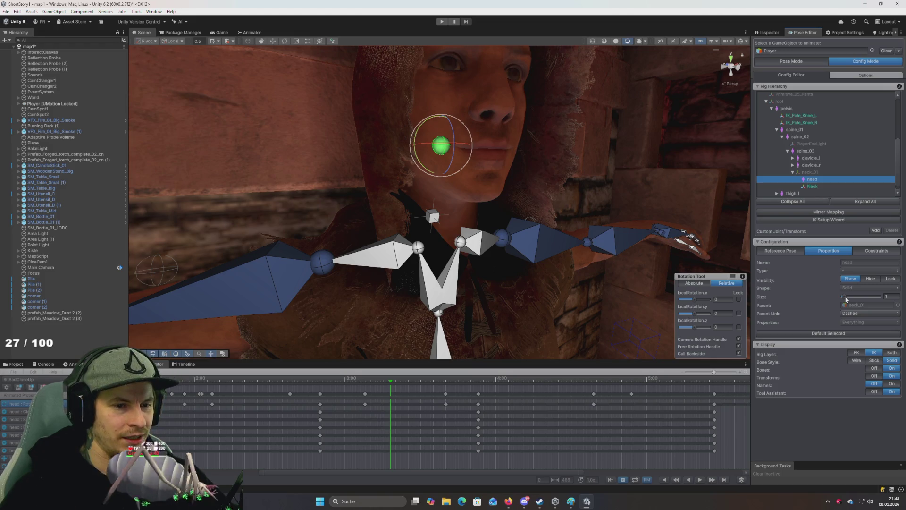
Select the Neck element under neck_01 and set its Type to Custom Joint
left_click(432, 216)
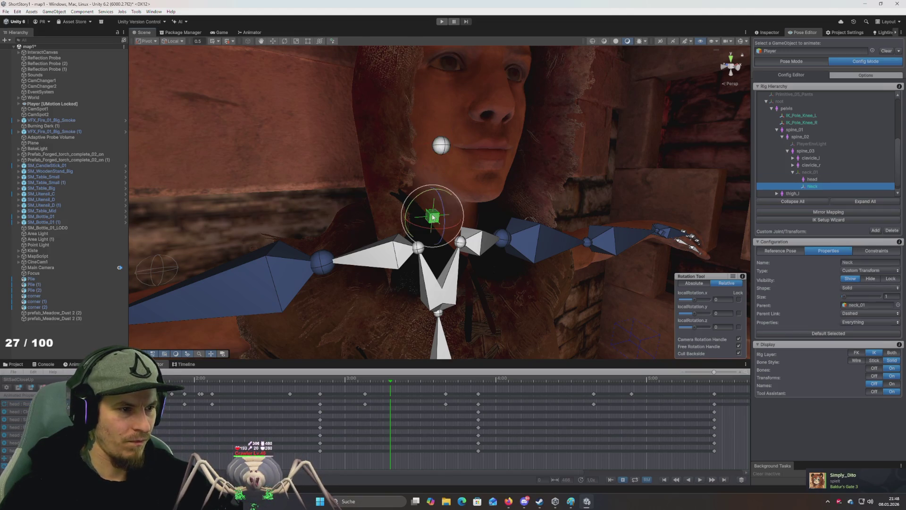
left_click(810, 173)
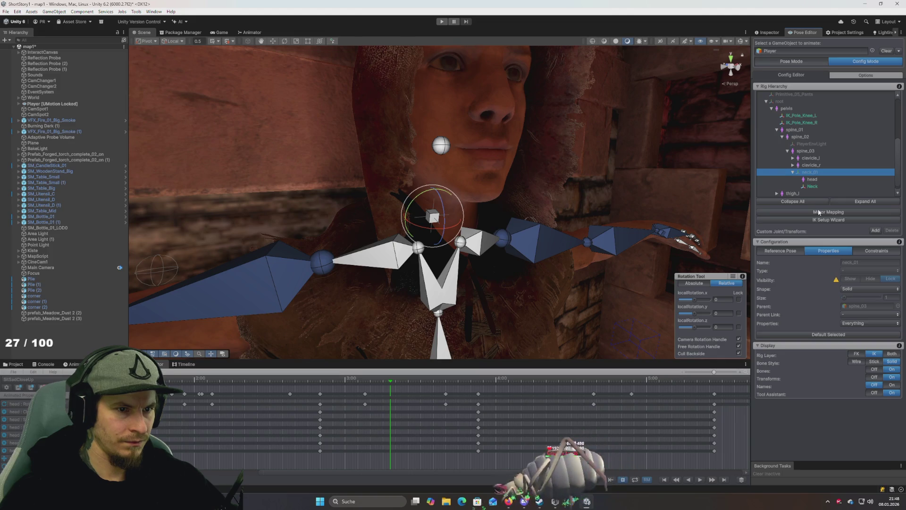
left_click(814, 187)
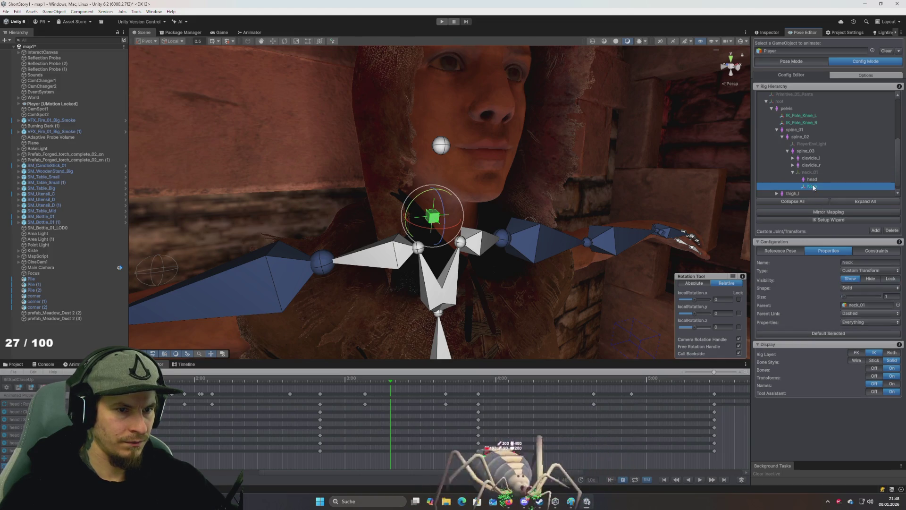
left_click(870, 272)
left_click(859, 285)
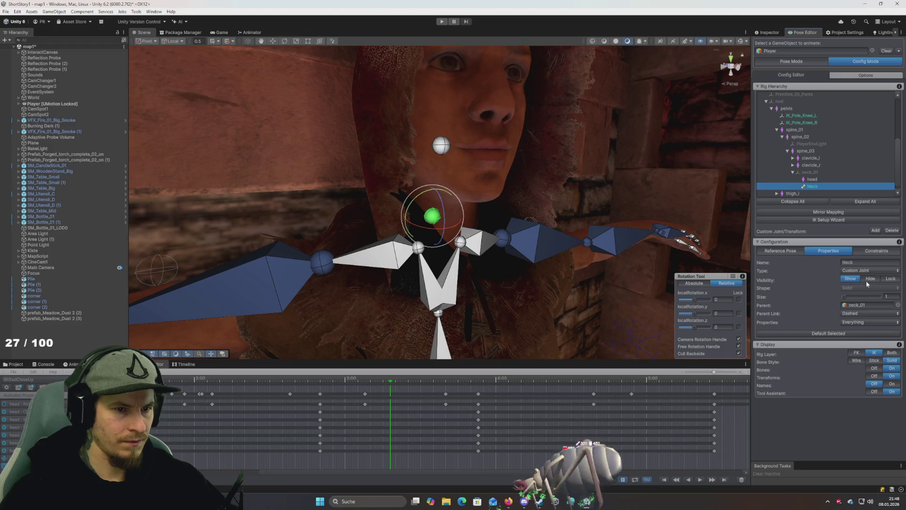
Toggle the Neck's visibility and decline the Reset to Default prompt with No
left_click(871, 278)
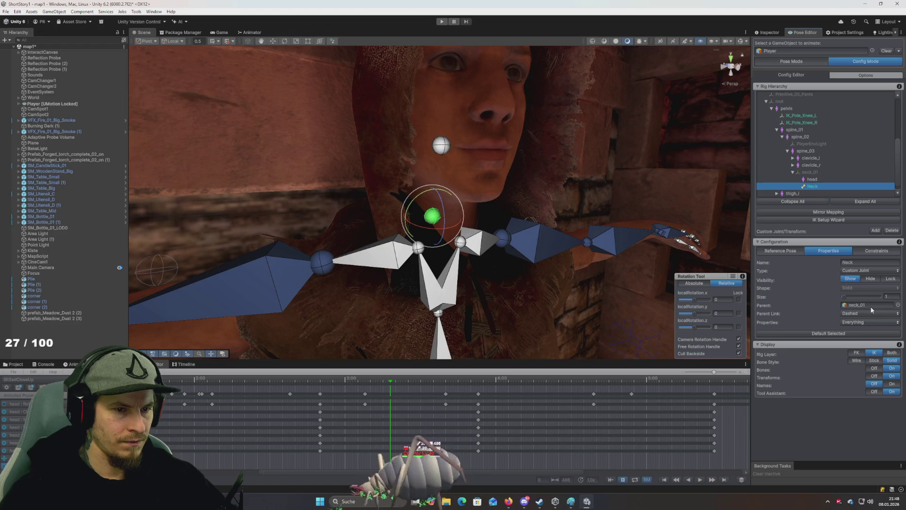
left_click(835, 333)
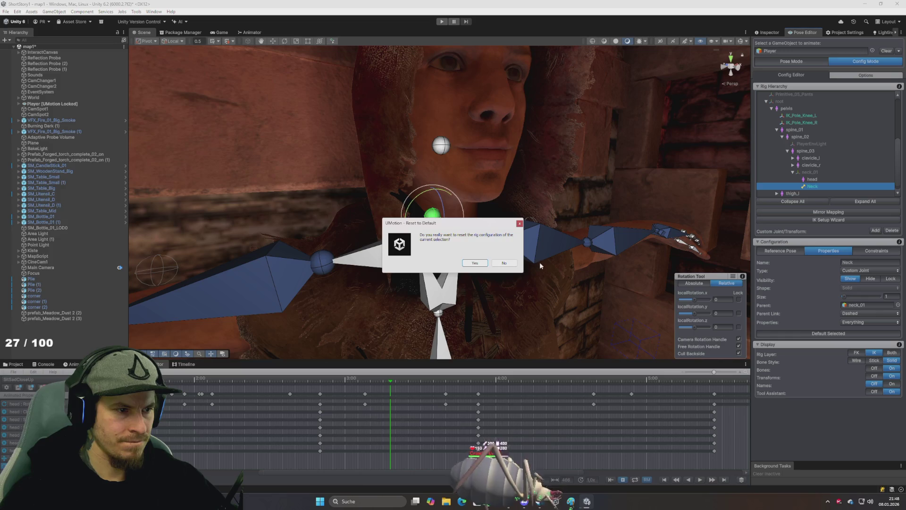
left_click(499, 264)
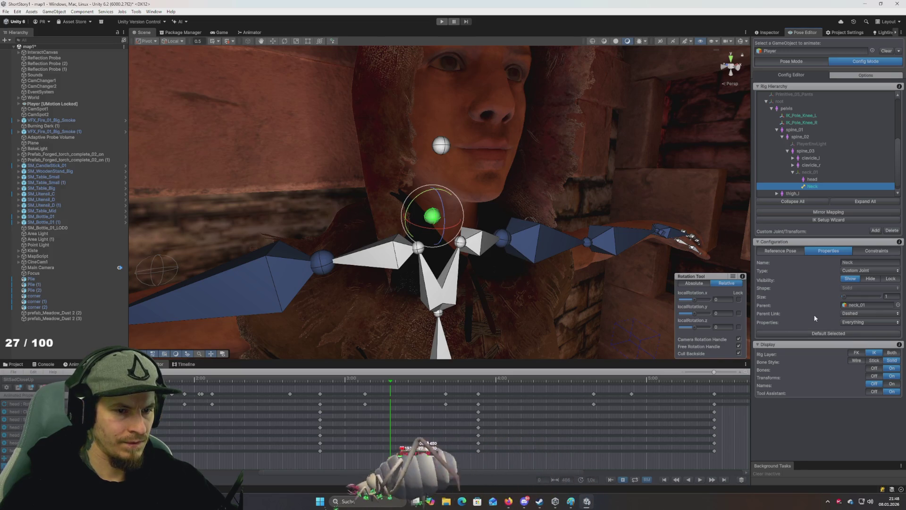
Enter Pose Mode, test-rotate the Neck with the rotation gizmo, then undo it
left_click(787, 63)
mouse_move(583, 95)
left_mouse_down()
mouse_move(536, 186)
mouse_move(490, 197)
mouse_move(537, 153)
mouse_move(609, 156)
left_mouse_up()
scroll(536, 144, "down", 3)
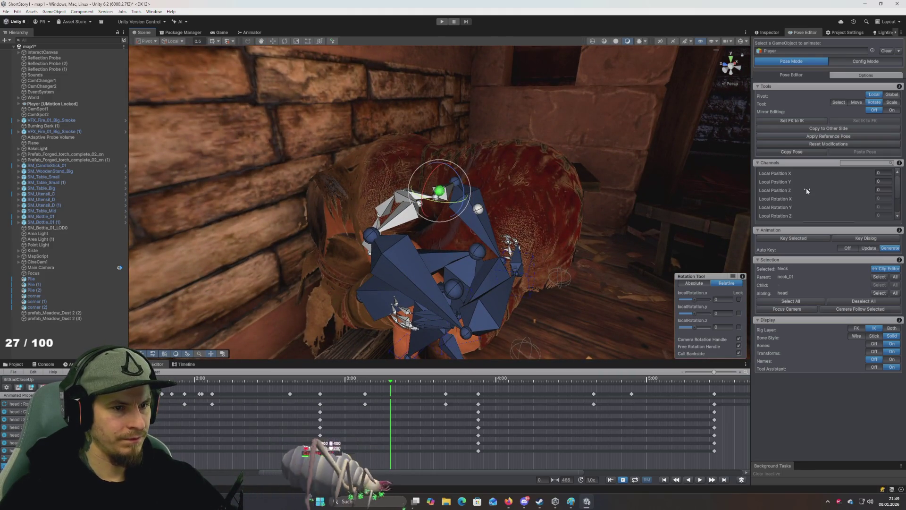
scroll(806, 188, "down", 2)
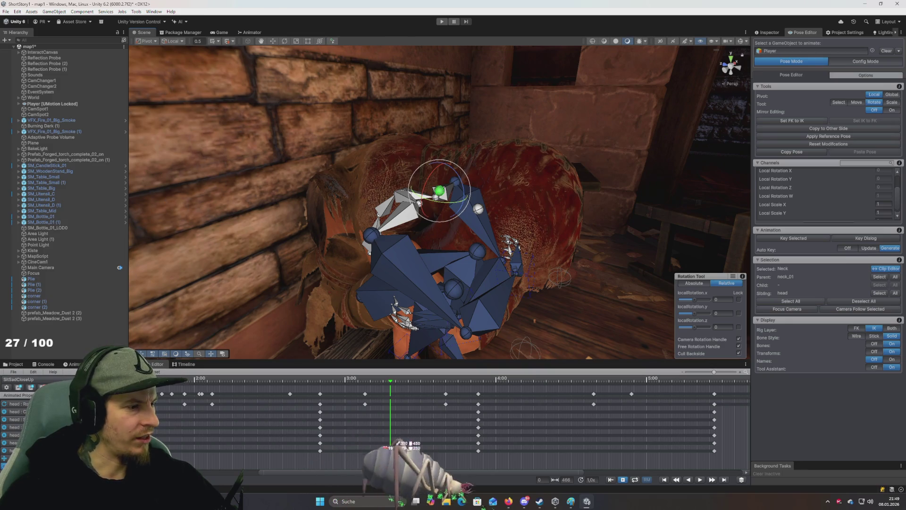
scroll(71, 424, "down", 2)
key("w")
key("e")
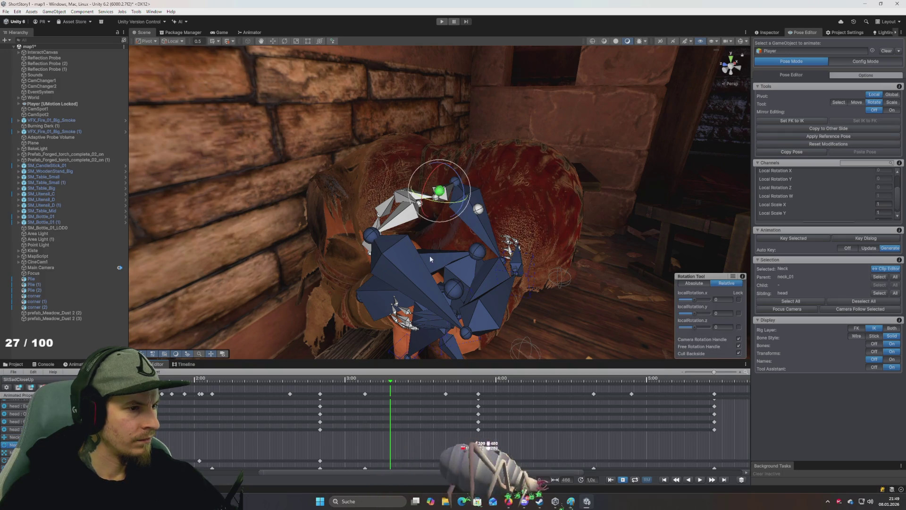
left_click_drag(458, 182, 417, 176)
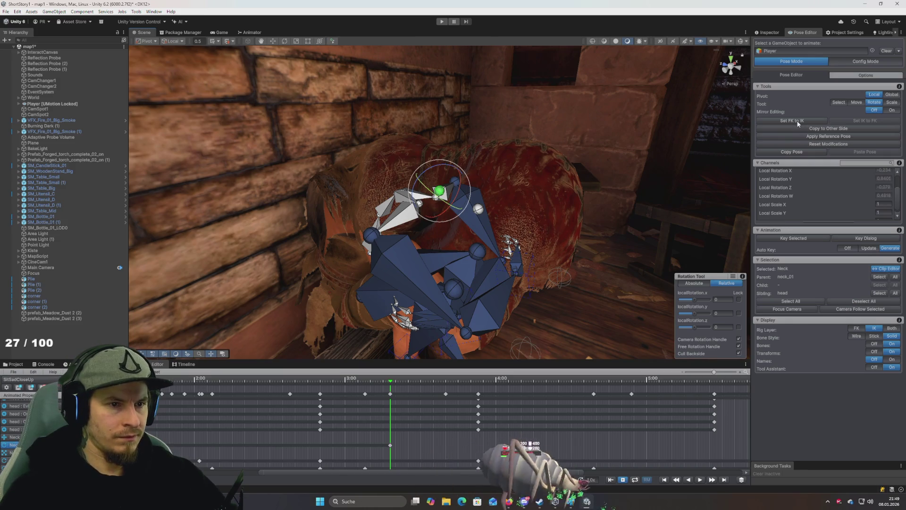
key("ctrl+z")
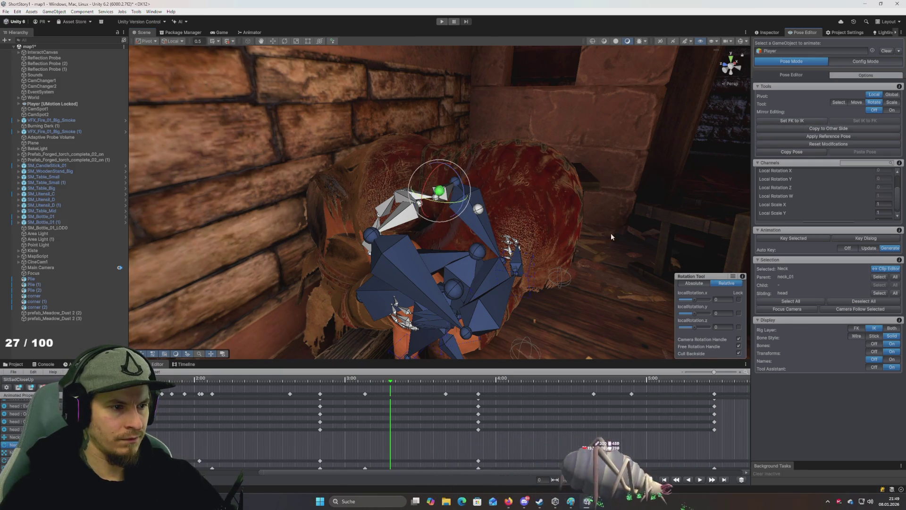
Show both FK and IK bones, rotate the Neck again, undo, and return to IK only
left_click(891, 328)
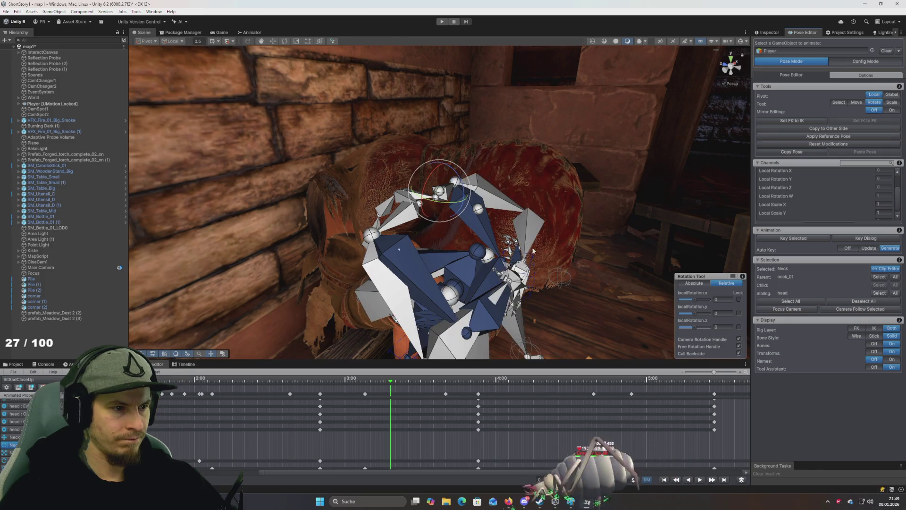
left_click_drag(438, 163, 443, 170)
key("ctrl+z")
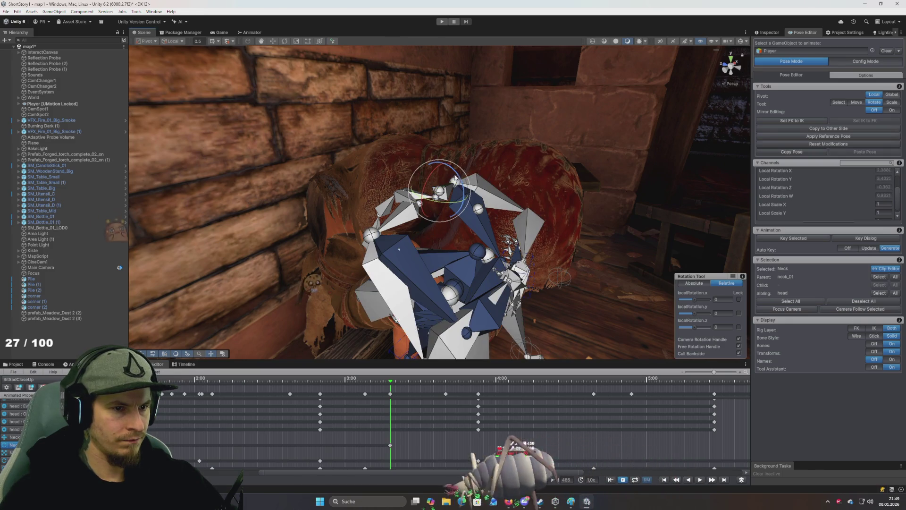
left_click(874, 328)
mouse_move(439, 194)
left_mouse_down()
mouse_move(432, 196)
mouse_move(442, 178)
left_mouse_up()
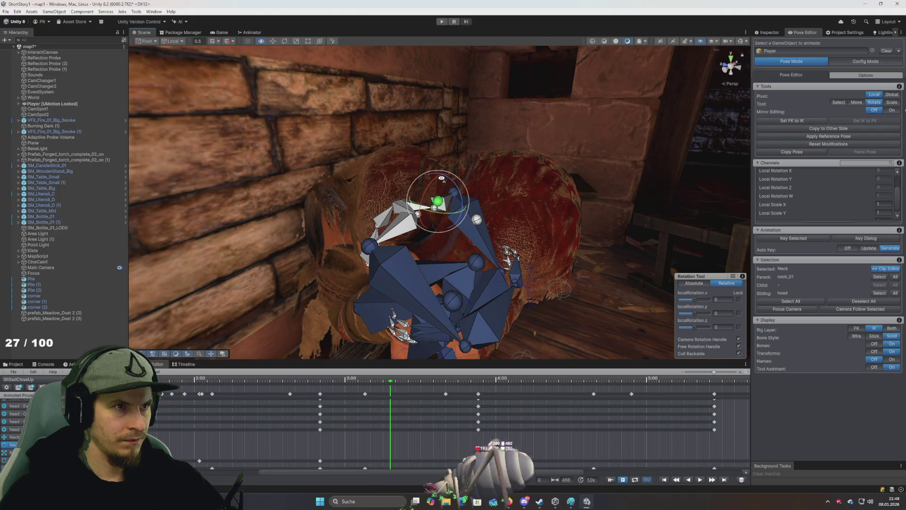
scroll(441, 178, "up", 5)
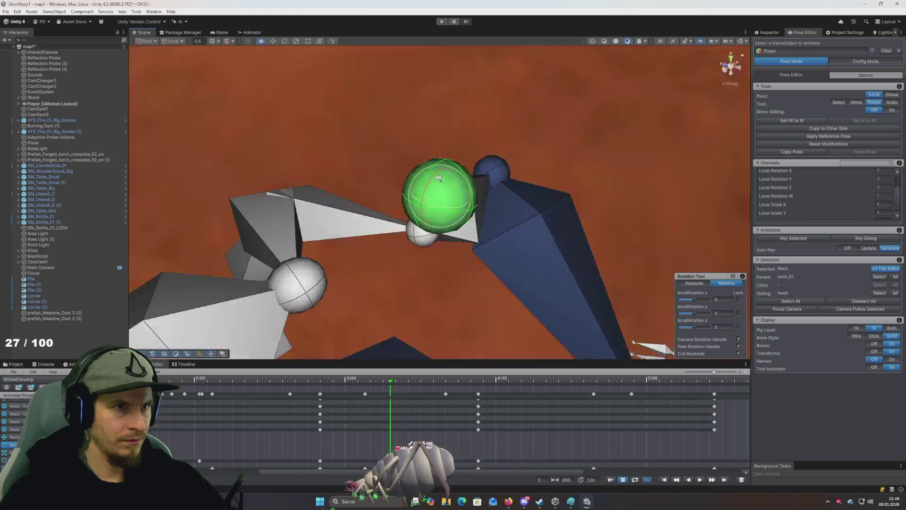
Zoom and orbit the Scene view around the character's neck rig
scroll(441, 178, "down", 5)
mouse_move(442, 178)
left_mouse_down()
mouse_move(427, 174)
mouse_move(410, 192)
mouse_move(425, 189)
mouse_move(408, 197)
mouse_move(412, 189)
left_mouse_up()
scroll(428, 175, "up", 4)
scroll(429, 175, "down", 5)
scroll(427, 174, "up", 5)
scroll(417, 184, "down", 5)
scroll(413, 189, "up", 5)
scroll(408, 194, "up", 2)
scroll(425, 188, "down", 5)
scroll(410, 195, "up", 5)
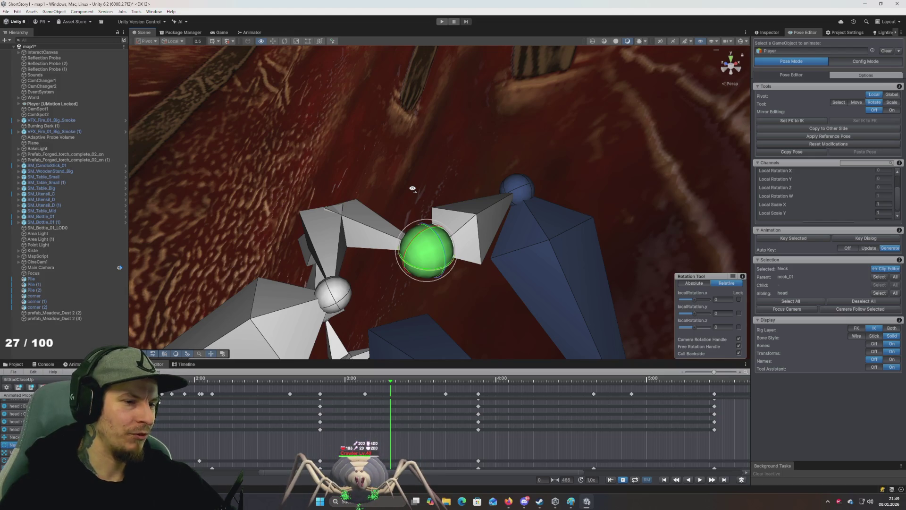
scroll(412, 189, "down", 5)
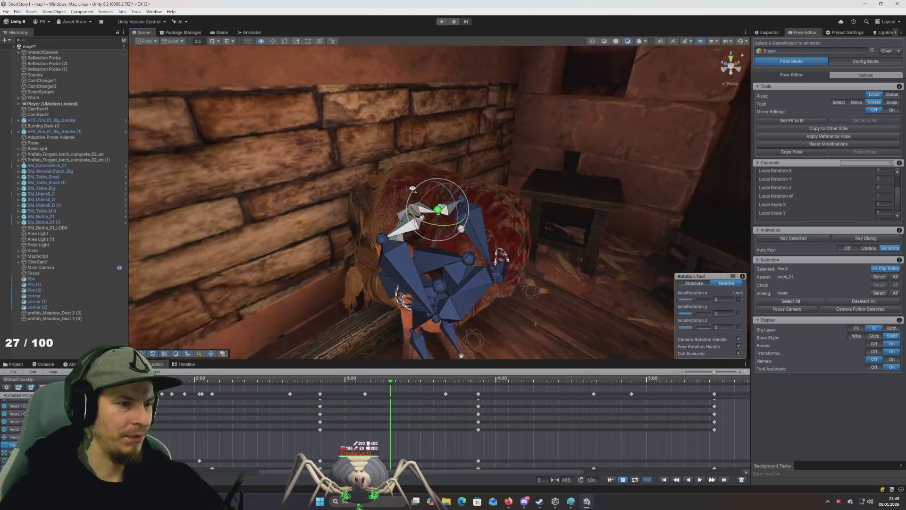
scroll(412, 187, "up", 6)
scroll(412, 188, "down", 6)
scroll(413, 189, "up", 5)
left_click_drag(412, 189, 410, 203)
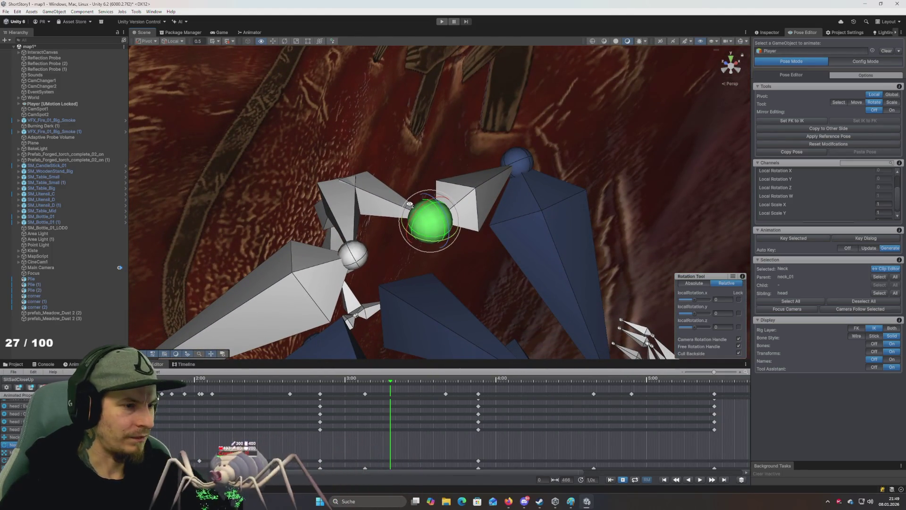
scroll(411, 198, "down", 5)
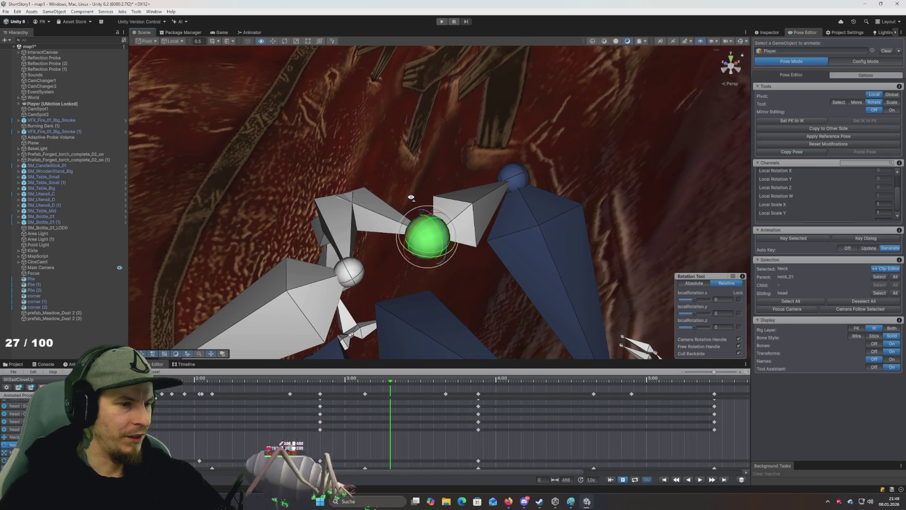
scroll(411, 195, "up", 5)
scroll(406, 199, "down", 5)
scroll(411, 208, "up", 5)
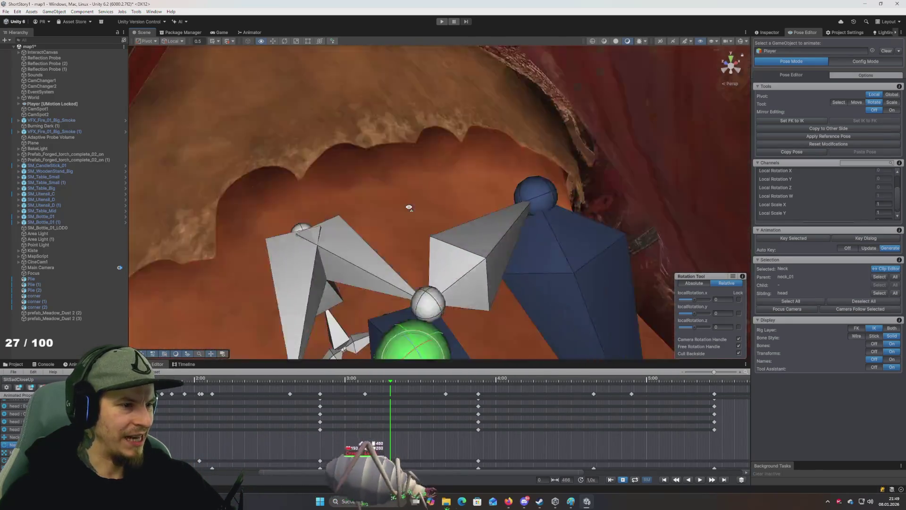
scroll(413, 212, "down", 5)
scroll(409, 215, "up", 5)
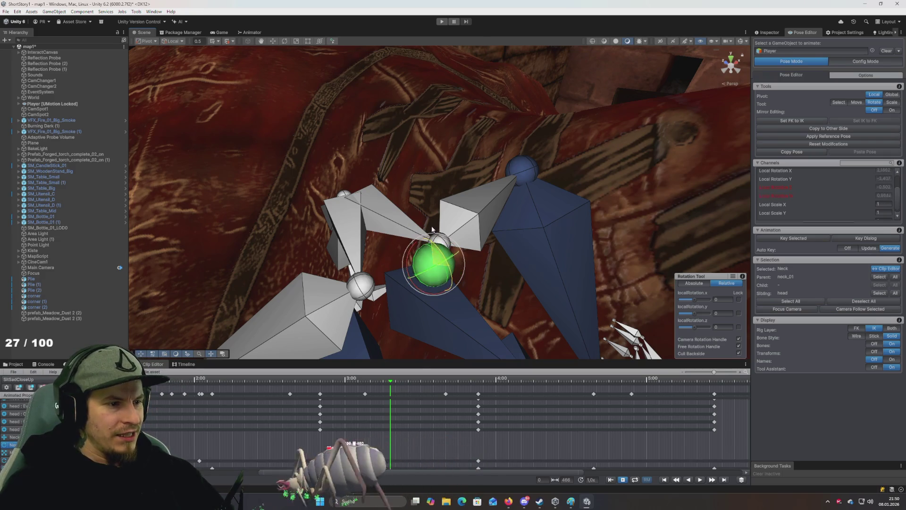
Frame the Neck joint and rotate it to see how the head turns
key("f")
left_click_drag(432, 229, 506, 252)
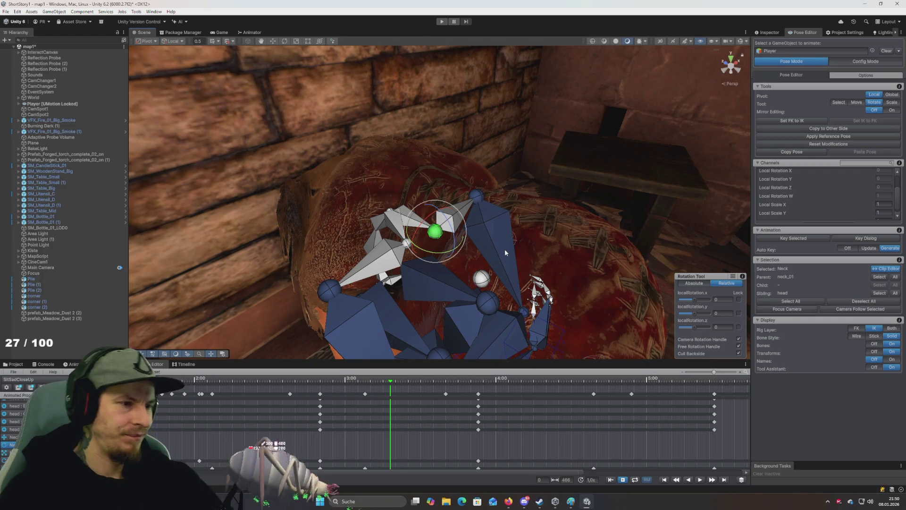
left_click_drag(457, 236, 454, 230)
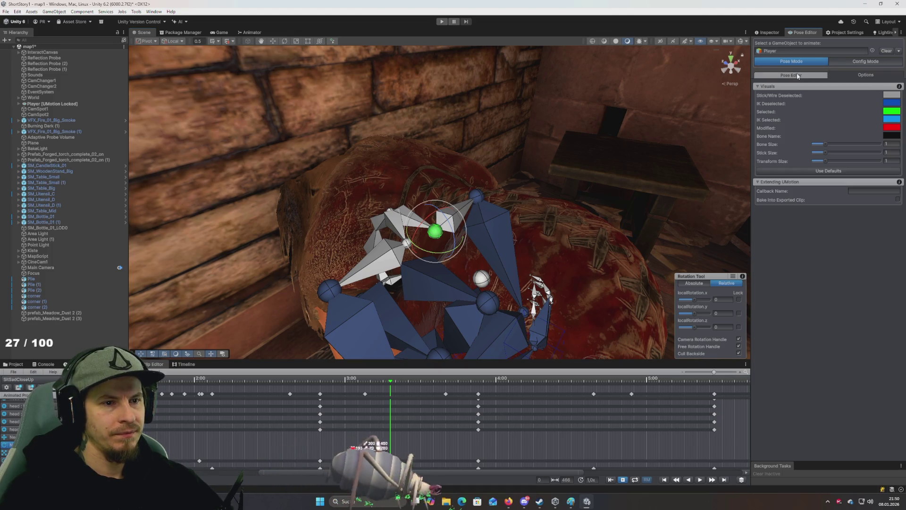
left_click(857, 63)
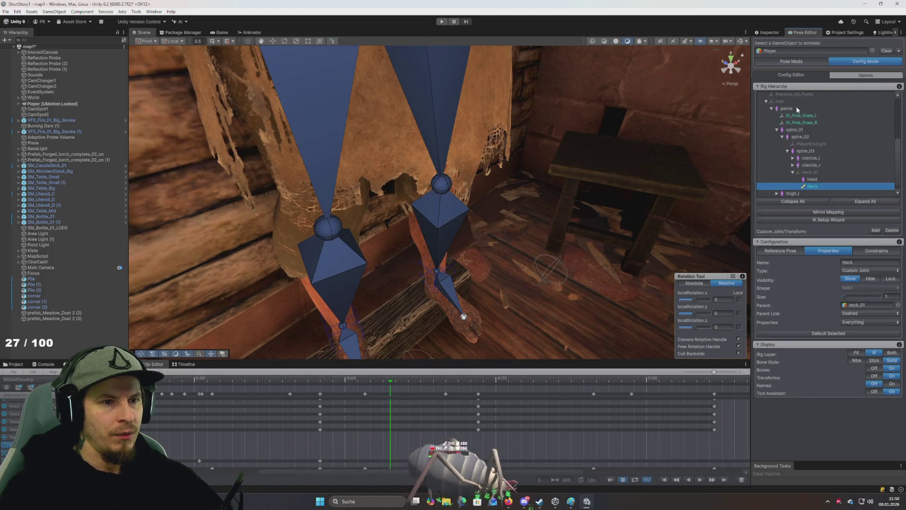
left_click(813, 173)
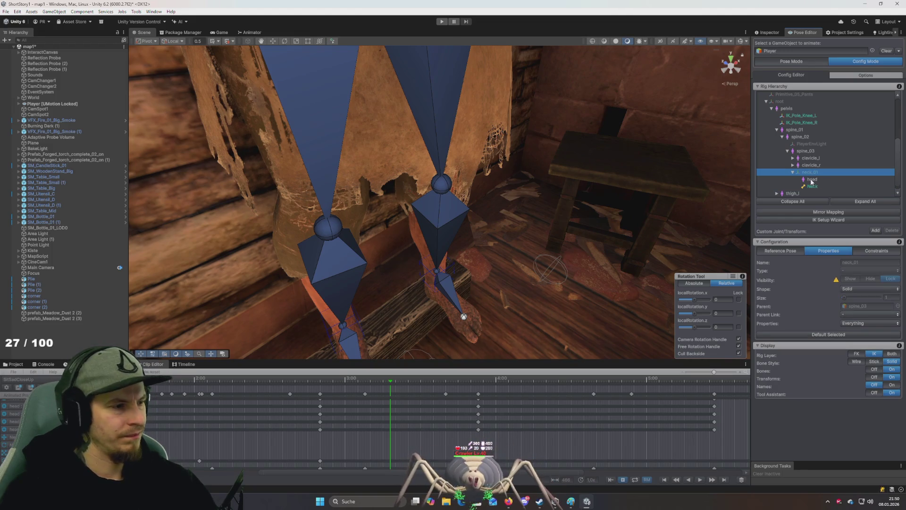
left_click(814, 187)
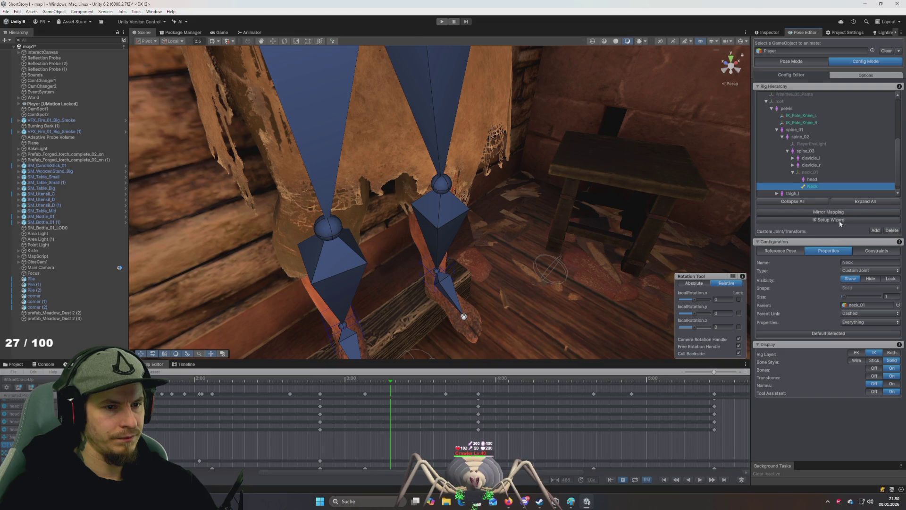
left_click(891, 231)
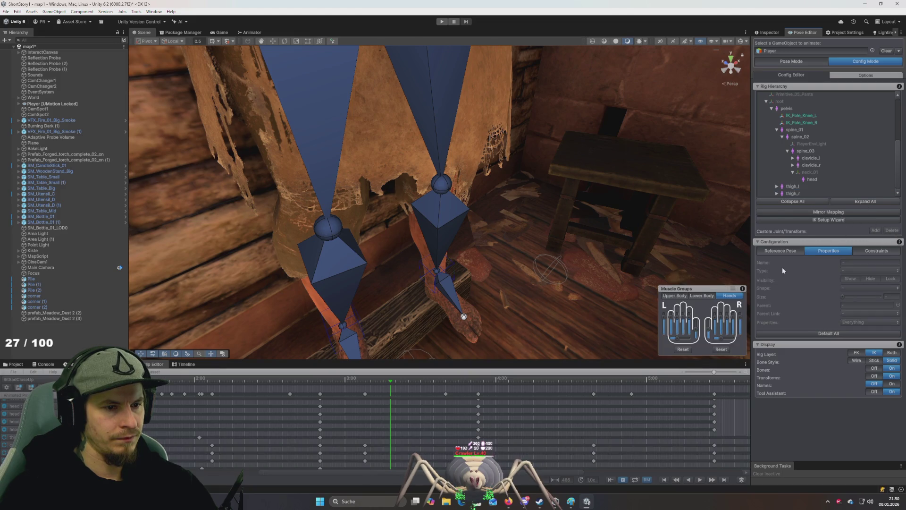
left_click(812, 174)
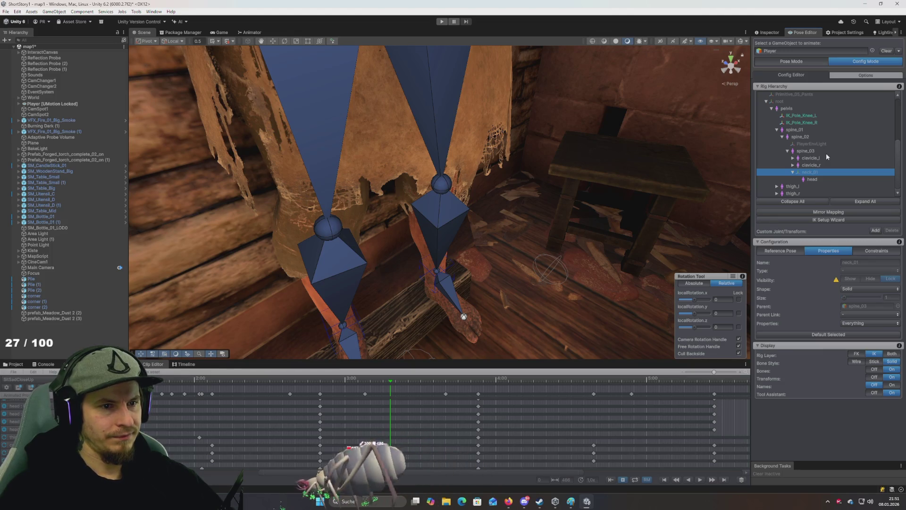
scroll(827, 155, "up", 1)
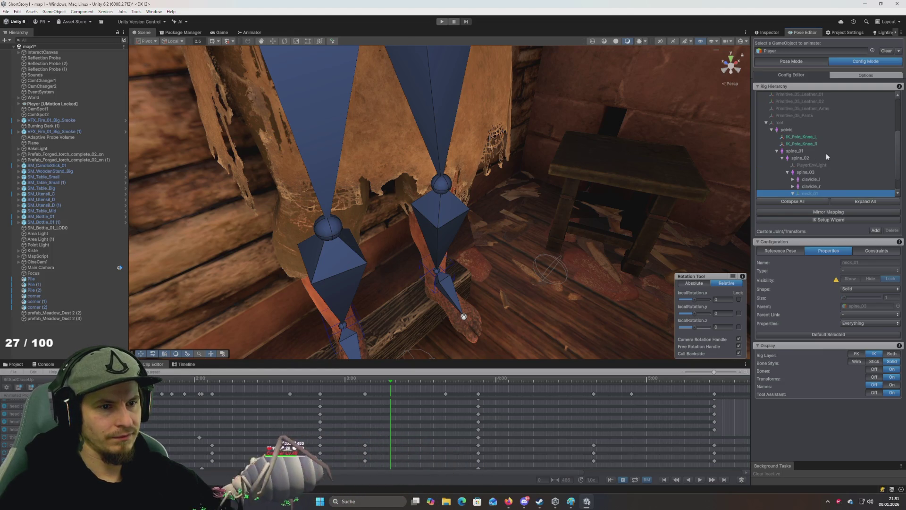
Switch the Rotation Tool to Absolute so neck_01 reads 1.60287, 360, 23.5080
scroll(826, 152, "down", 1)
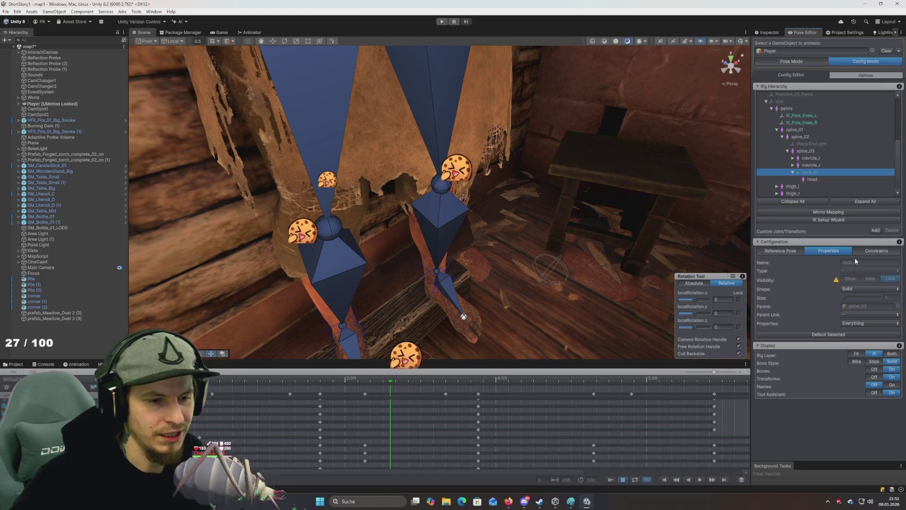
left_click(698, 284)
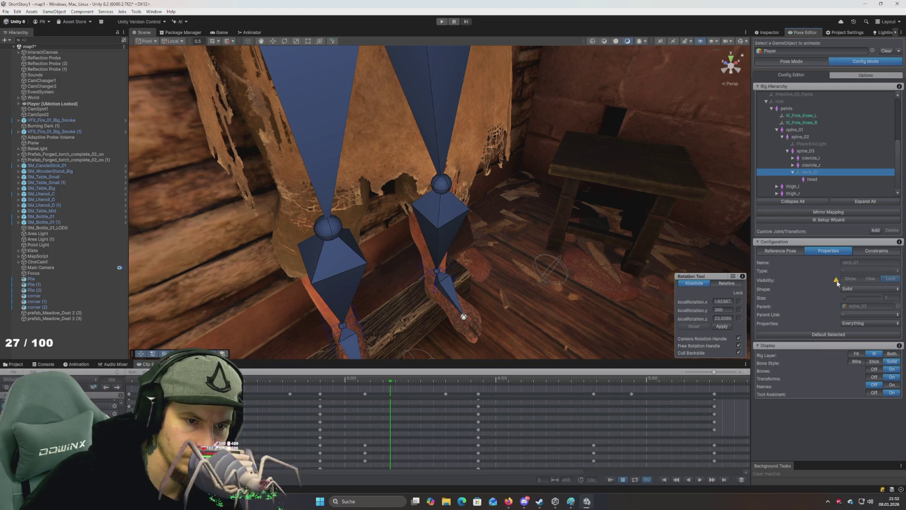
Open and close the UI Toolkit Debugger from the Pose Editor tab menu
right_click(796, 33)
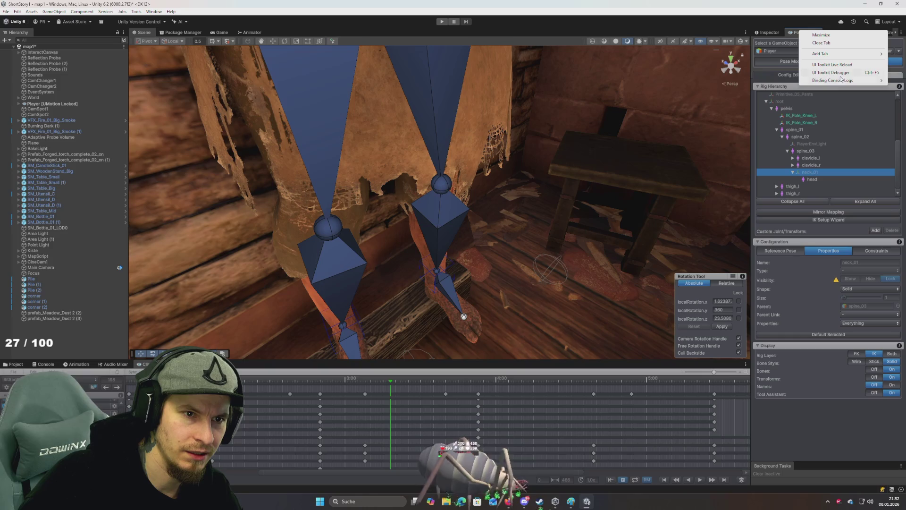
left_click(838, 73)
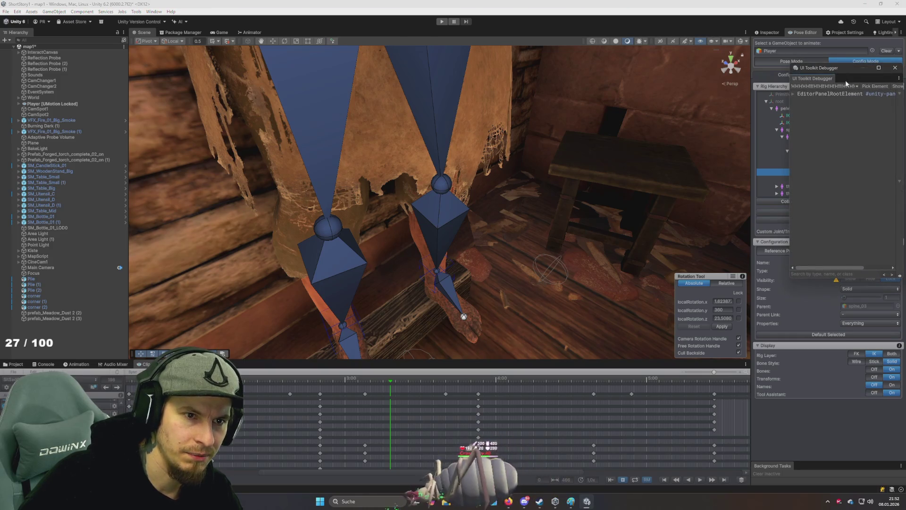
left_click(896, 68)
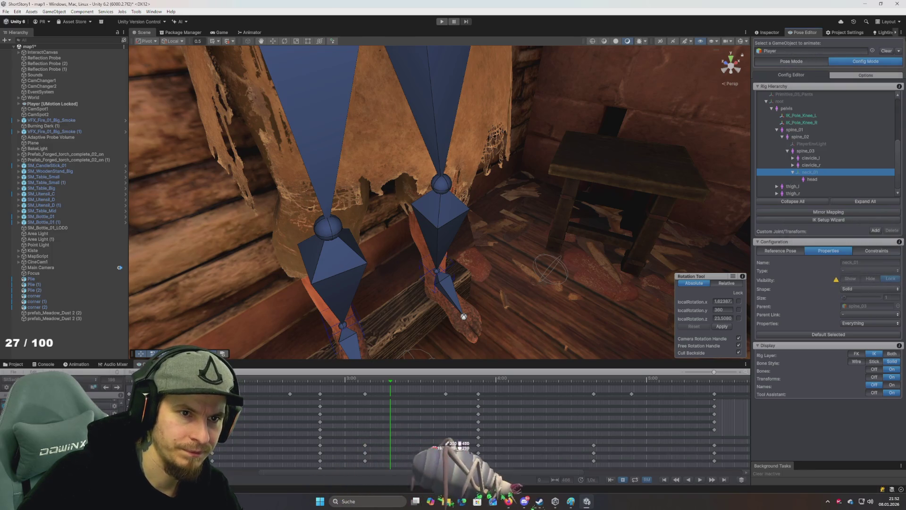
left_click(902, 33)
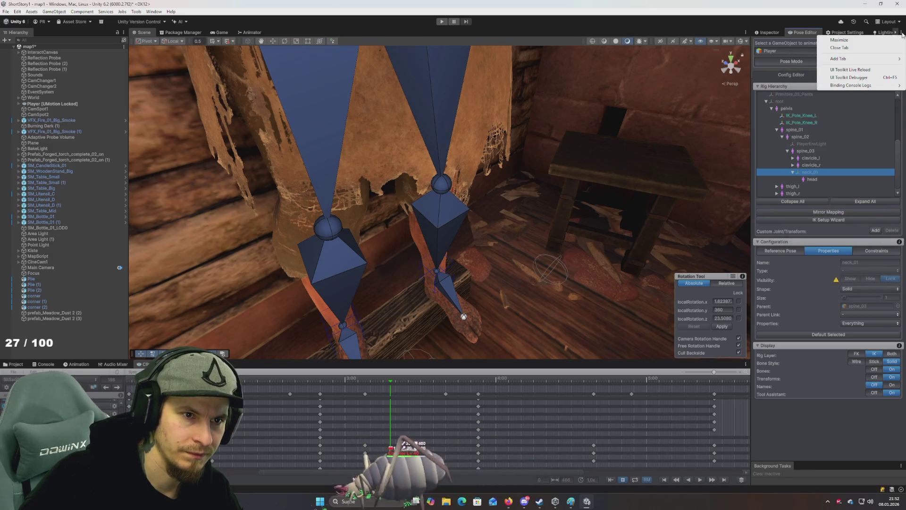
Dismiss the tab menus and open the Reference Pose tab under Configuration
right_click(774, 37)
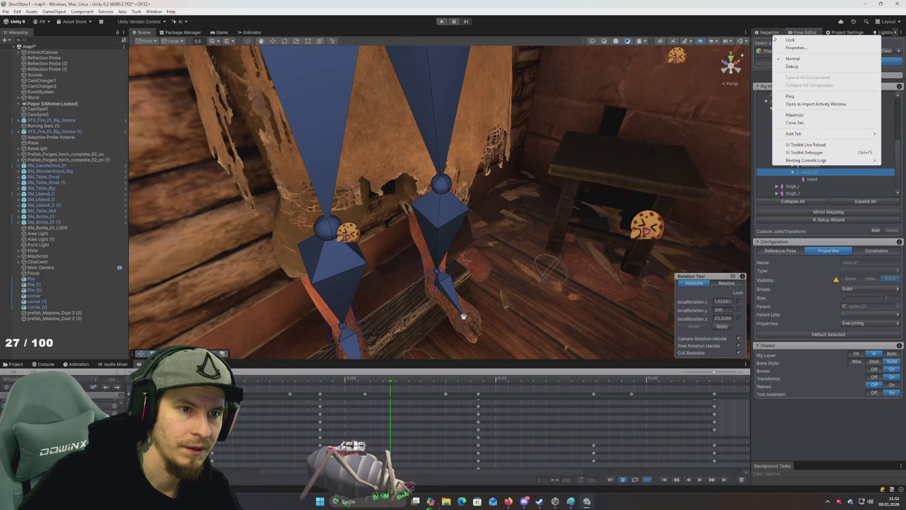
right_click(802, 34)
right_click(804, 35)
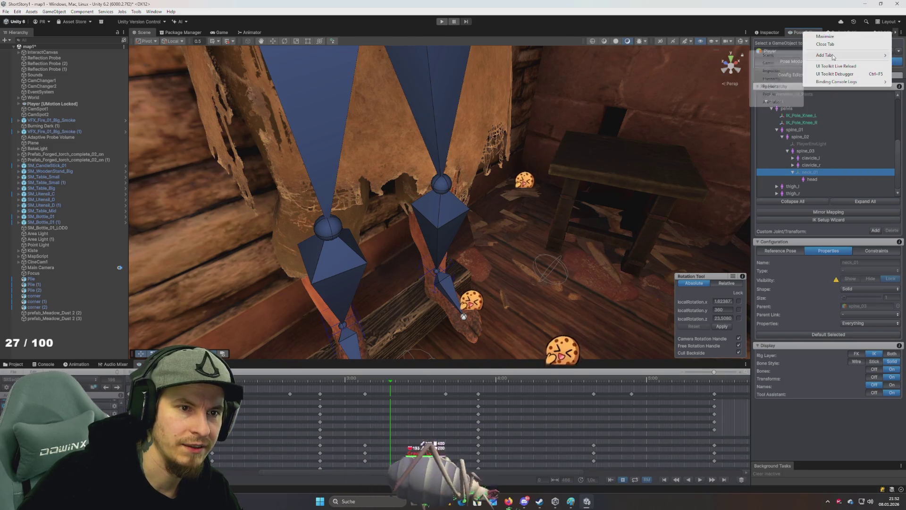
mouse_move(841, 86)
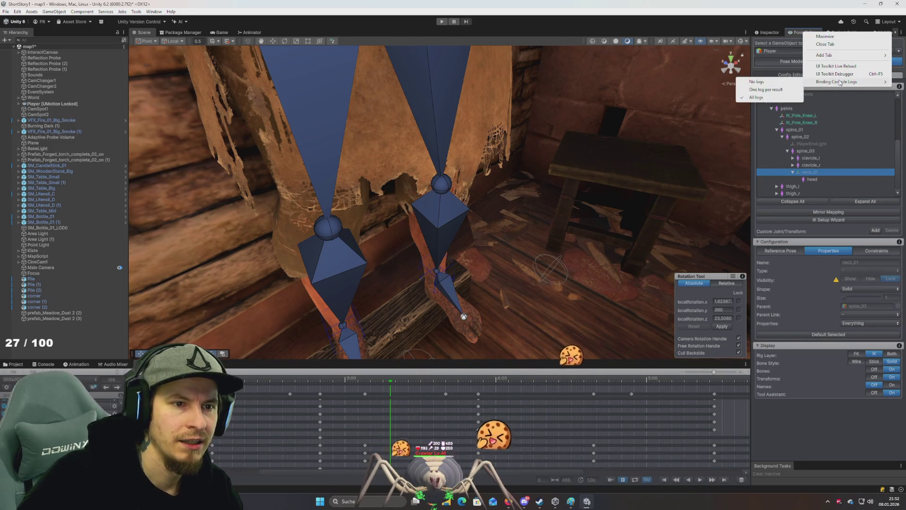
left_click(787, 35)
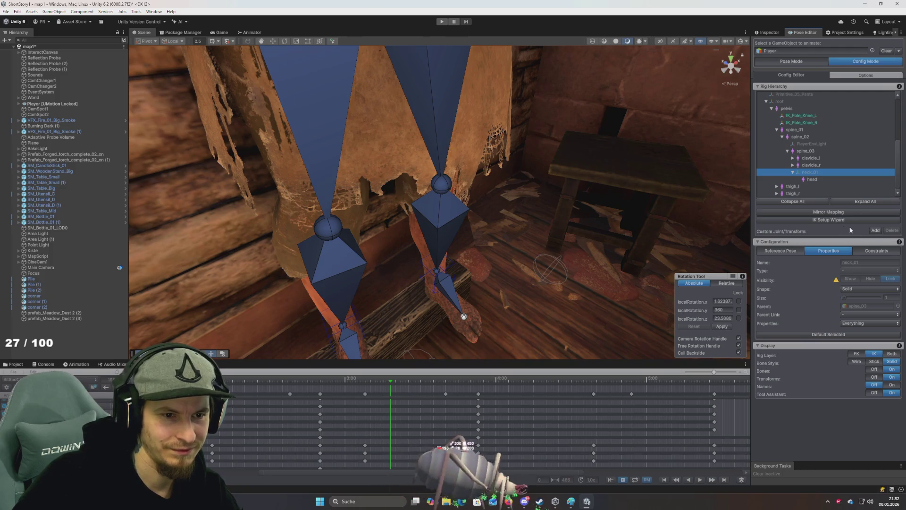
left_click(783, 253)
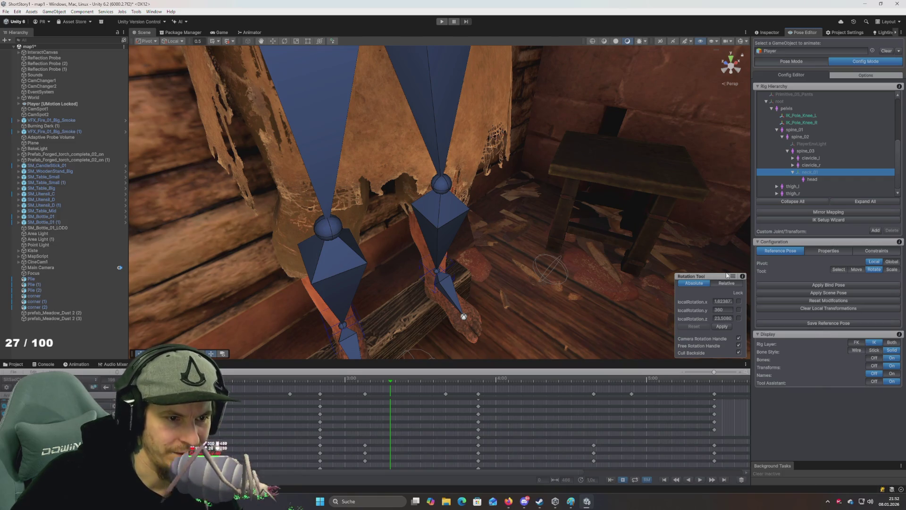
Toggle between Pose and Config Mode, settle in Pose Mode, and select the head bone
left_click(801, 62)
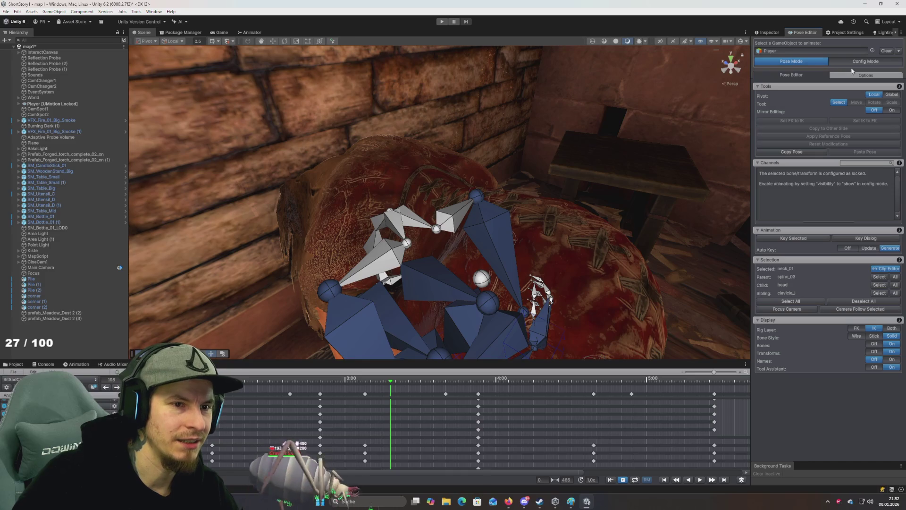
left_click(866, 62)
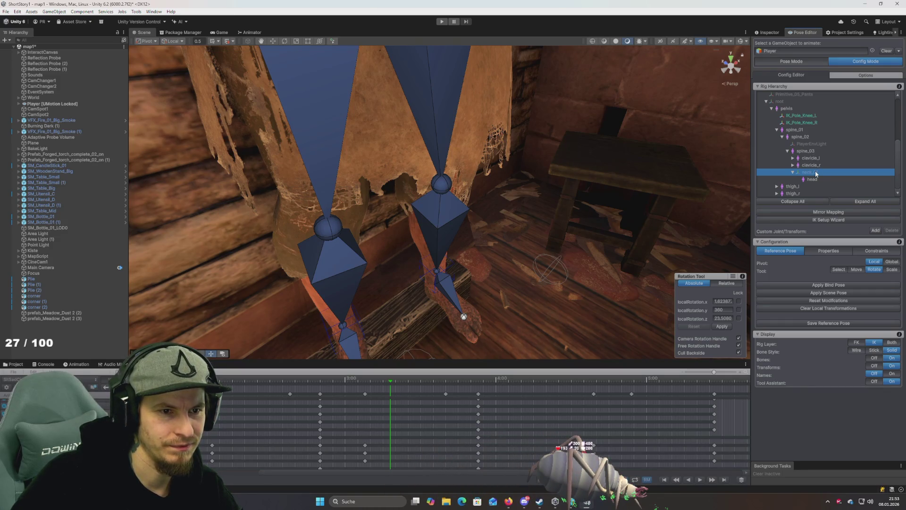
scroll(625, 157, "down", 3)
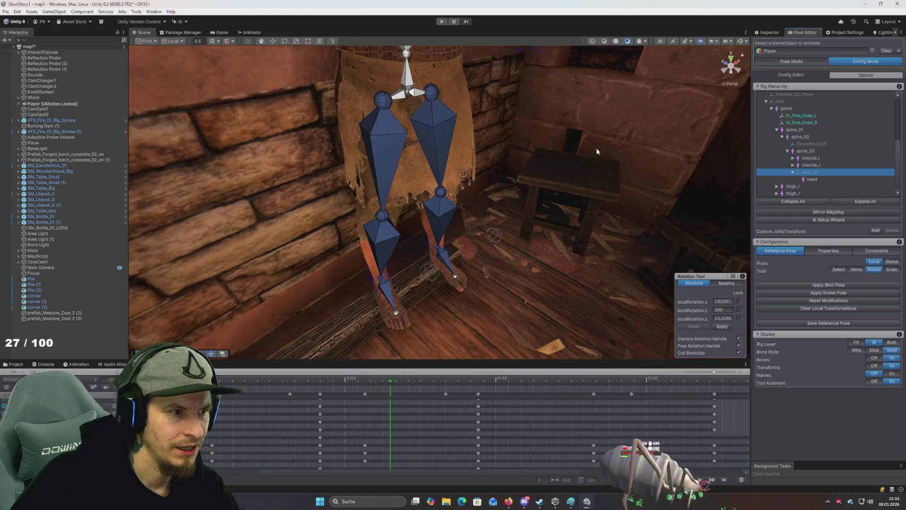
scroll(596, 148, "down", 2)
left_click(795, 61)
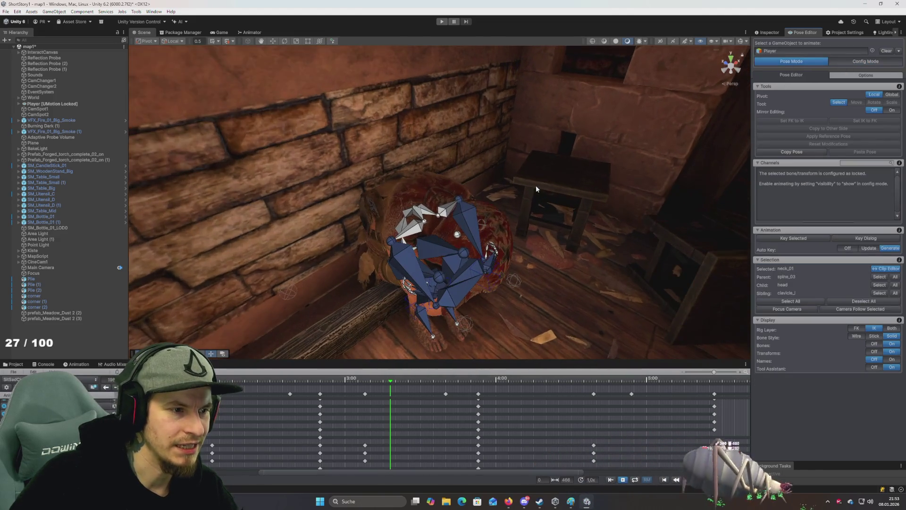
left_click(457, 234)
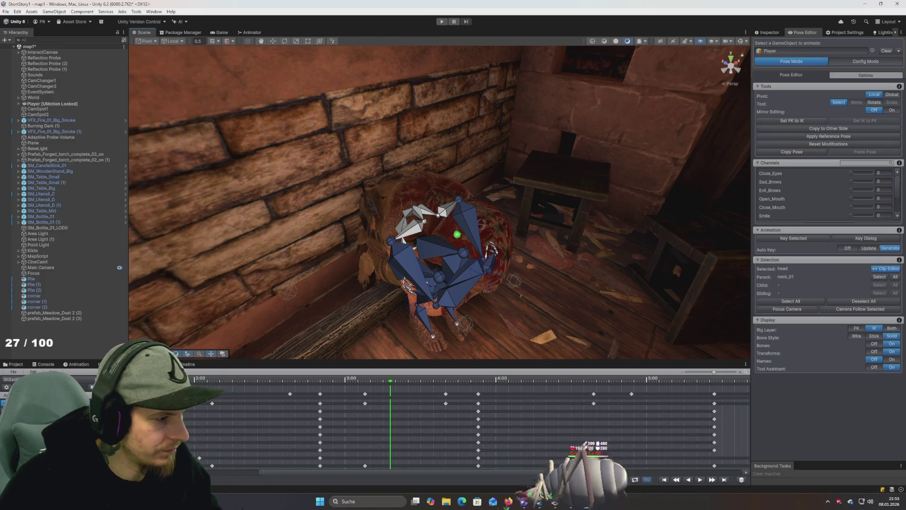
Put the head bone on the Rotate tool and scroll through the clip's dopesheet keyframes
key("super")
key("super")
scroll(281, 260, "up", 3)
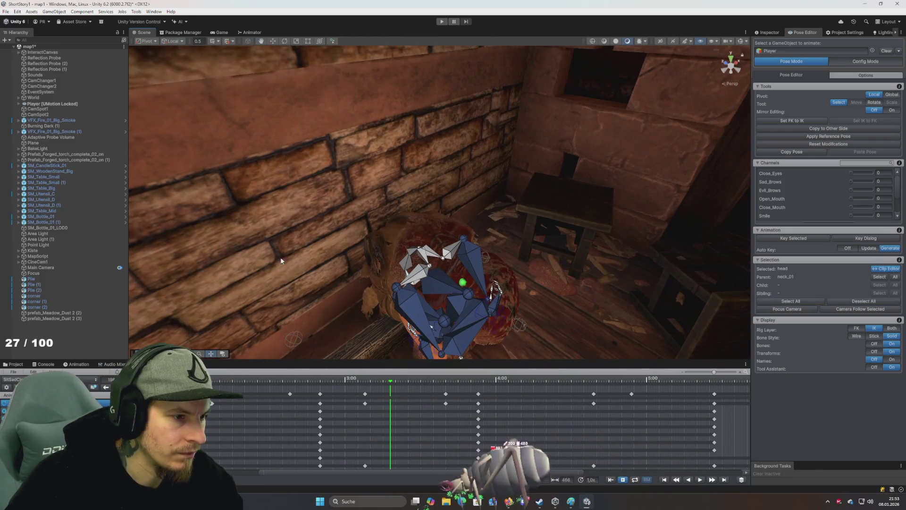
key("e")
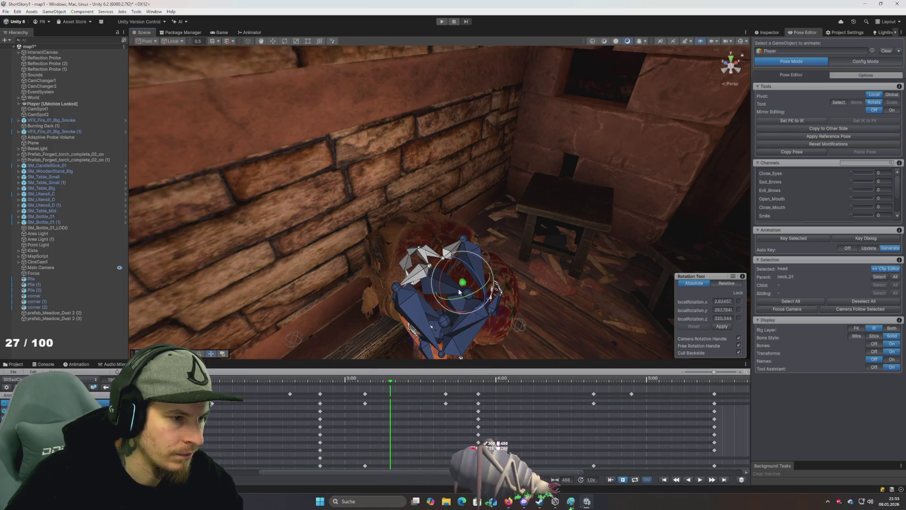
scroll(459, 291, "up", 3)
scroll(432, 288, "up", 1)
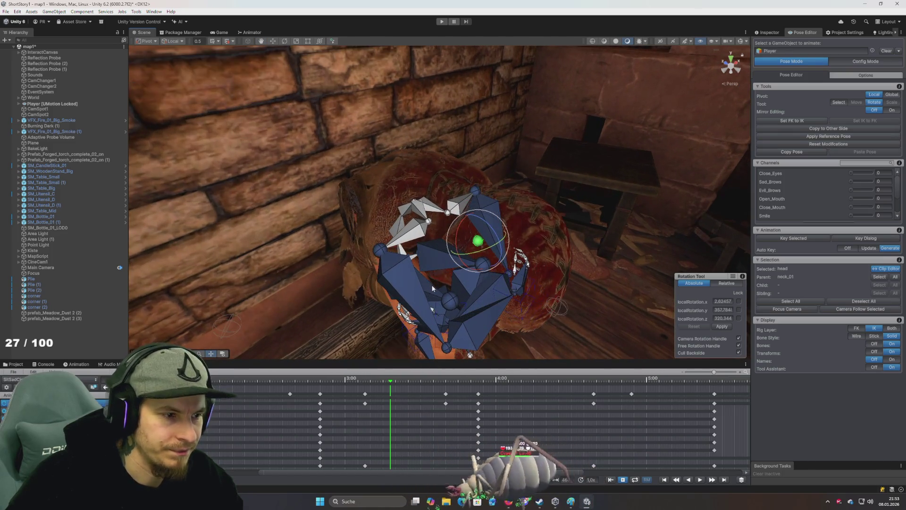
scroll(495, 430, "down", 2)
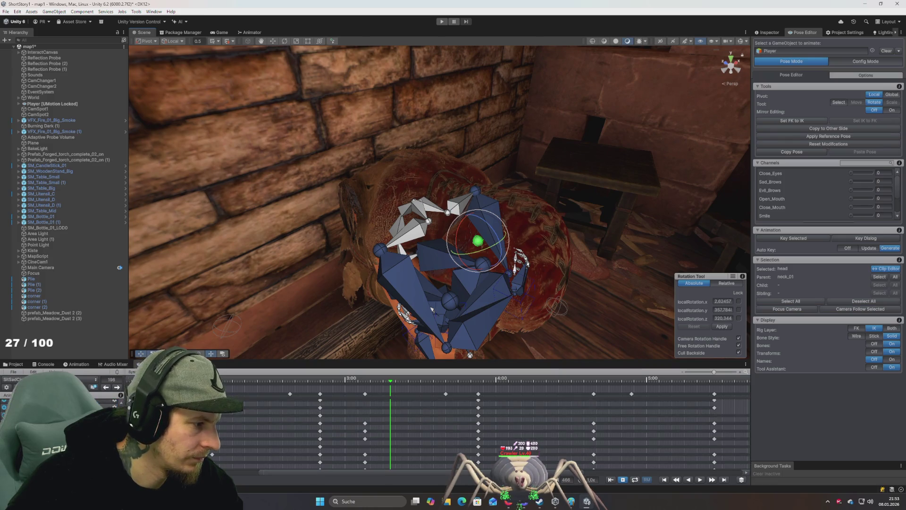
scroll(496, 429, "down", 2)
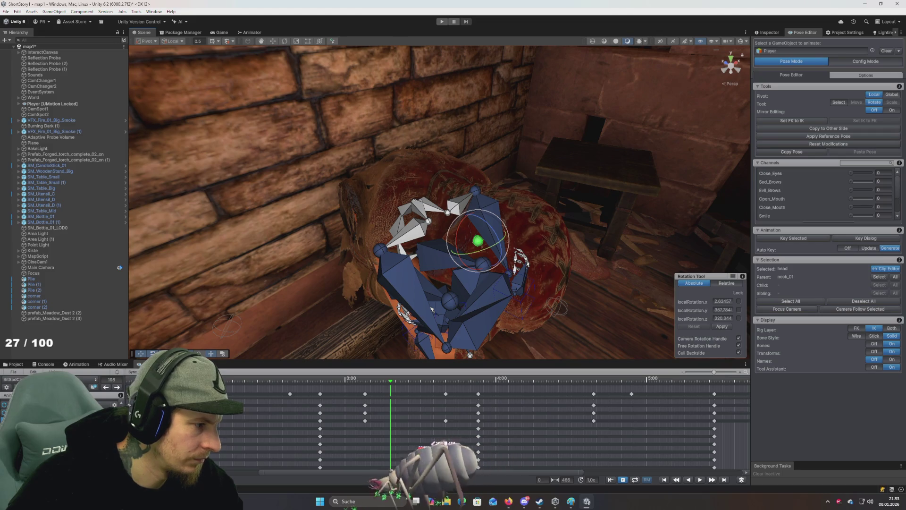
scroll(496, 429, "down", 2)
scroll(495, 430, "down", 2)
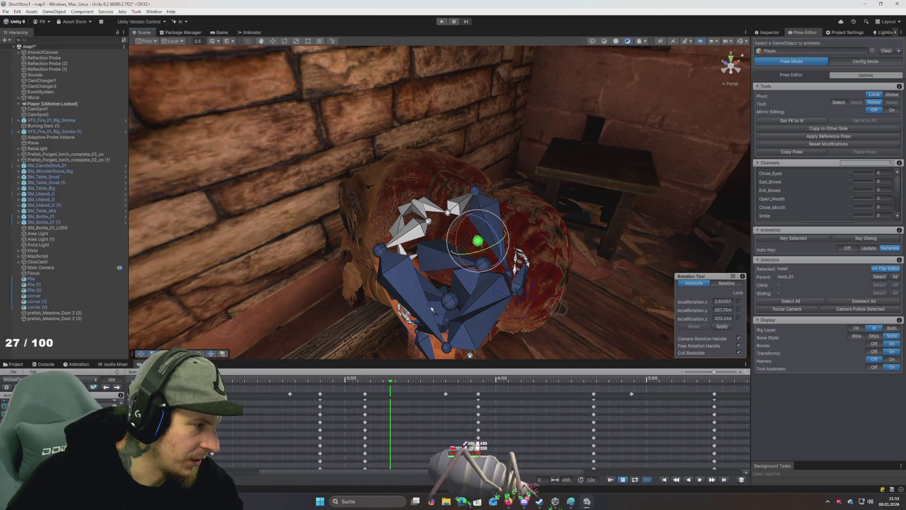
scroll(496, 430, "down", 2)
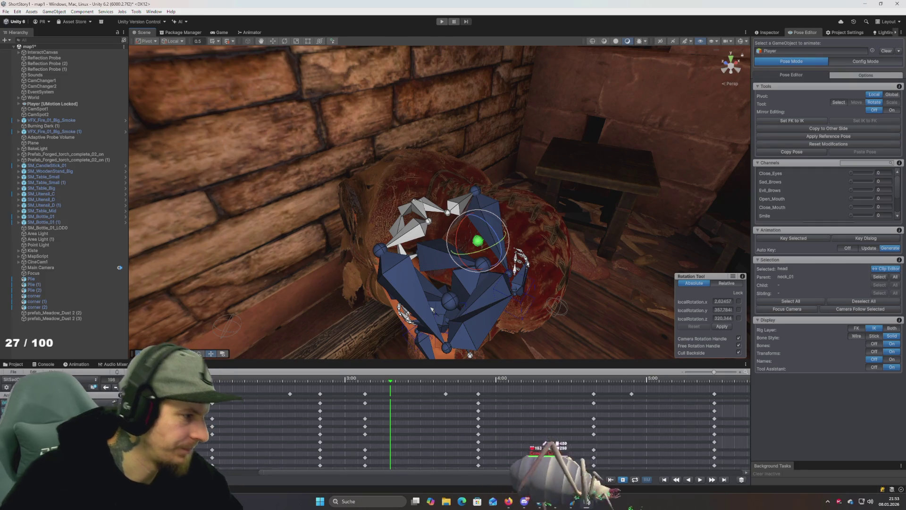
scroll(495, 430, "up", 2)
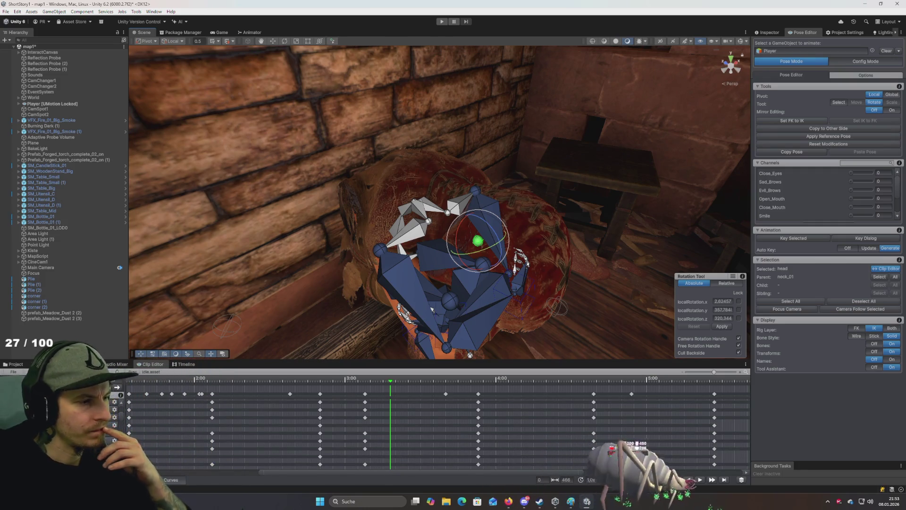
scroll(118, 406, "up", 1)
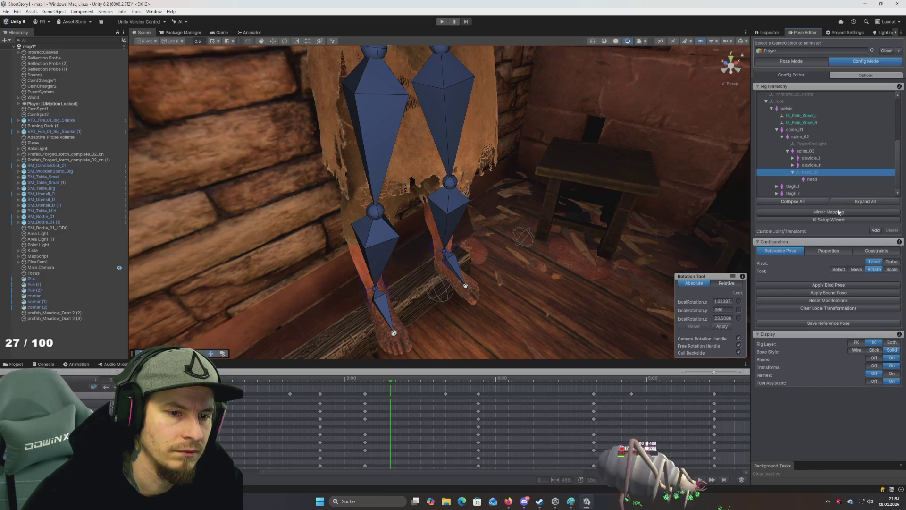
Select neck_01 and frame it with the Rotate tool active
left_click(812, 179)
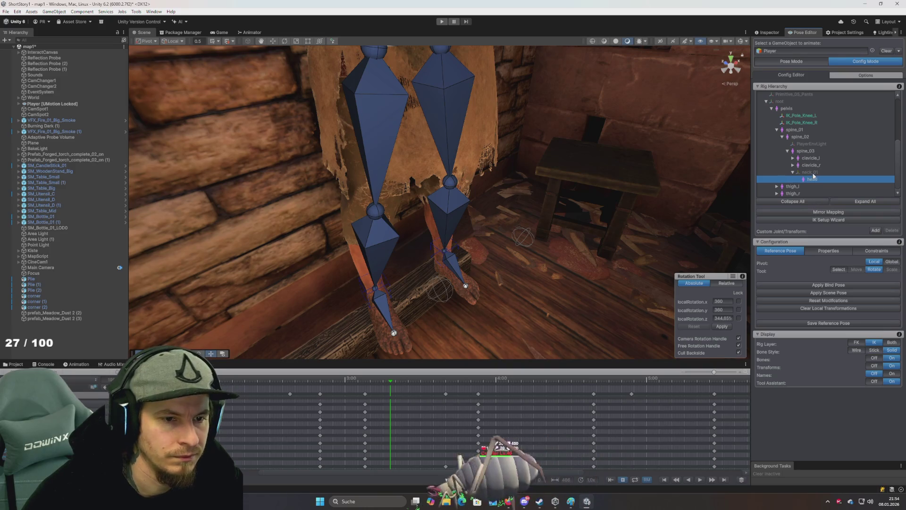
left_click(813, 173)
left_click(857, 270)
key("f")
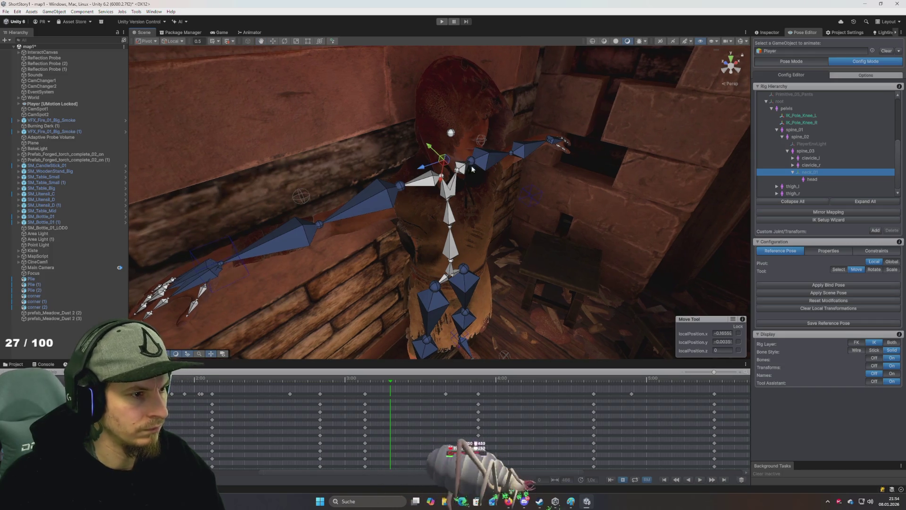
key("e")
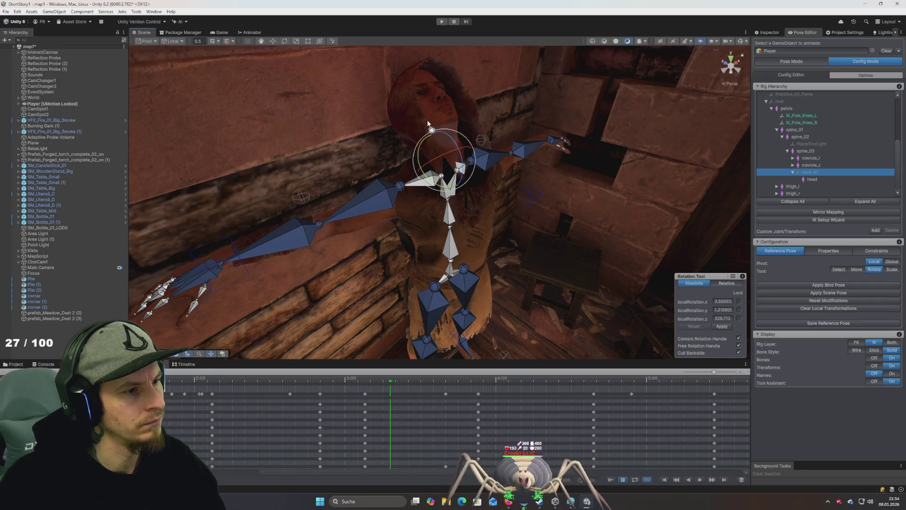
Tilt neck_01 slightly sideways, undo the extra turn, and show its Properties page
left_click_drag(428, 123, 427, 120)
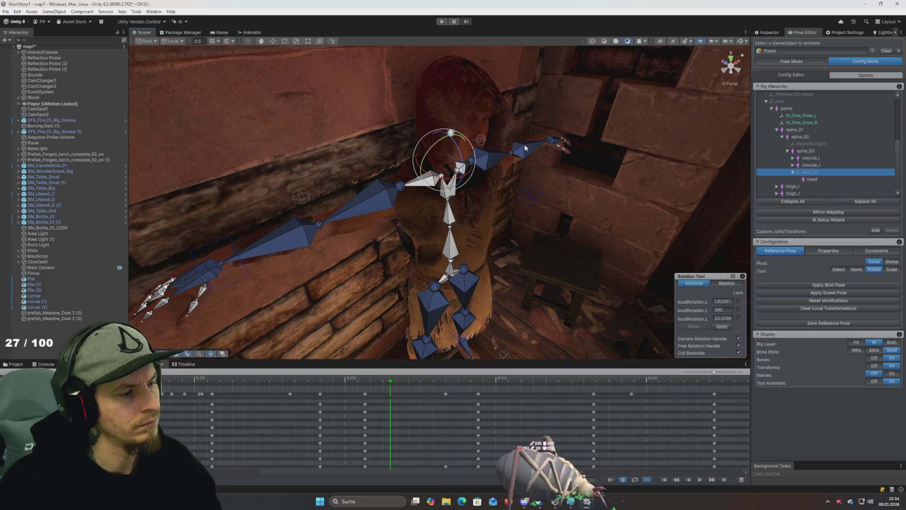
left_click_drag(448, 134, 460, 145)
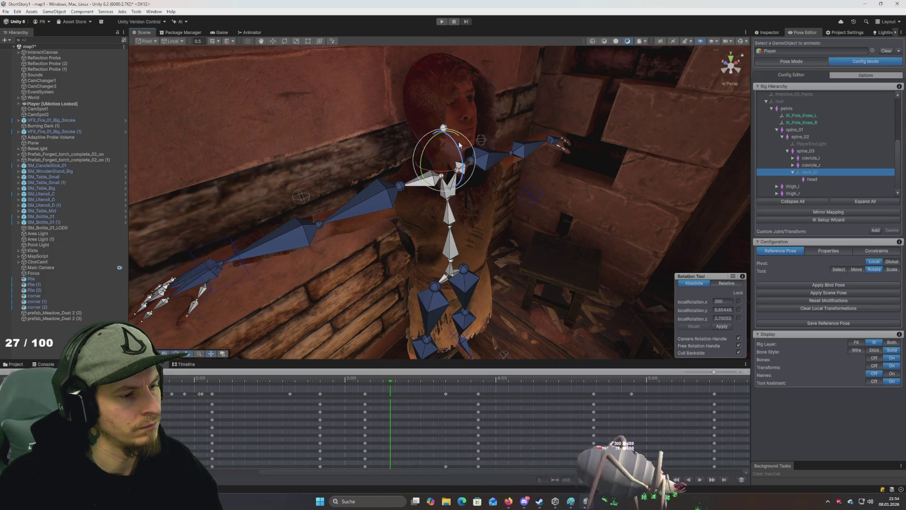
key("ctrl+z")
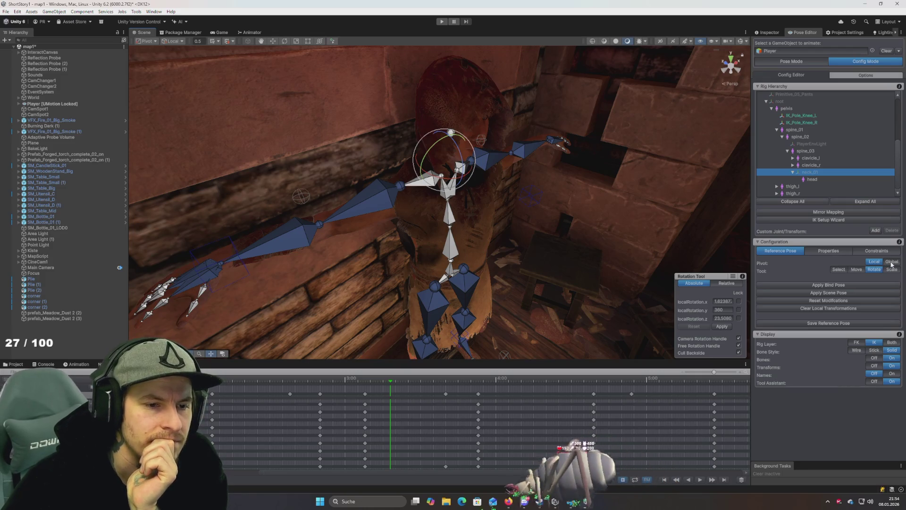
left_click(828, 252)
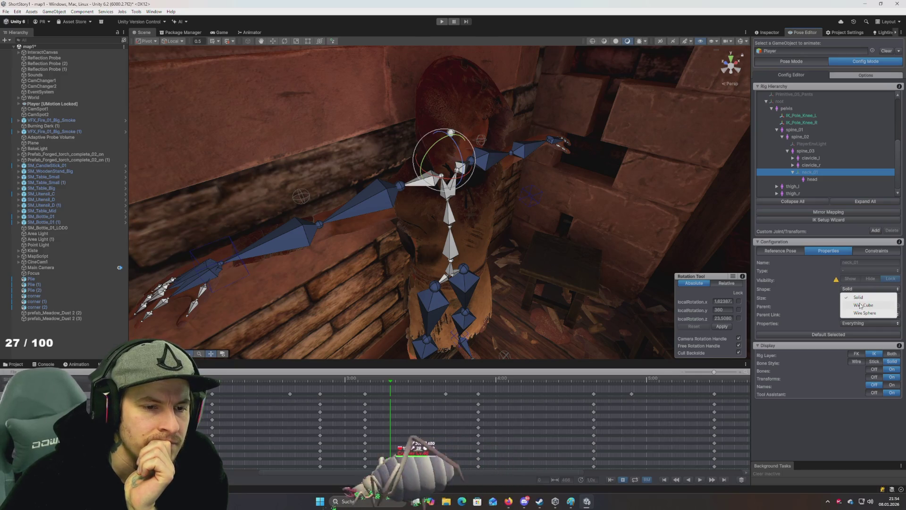
Set neck_01's Parent Link display to Dashed
right_click(859, 262)
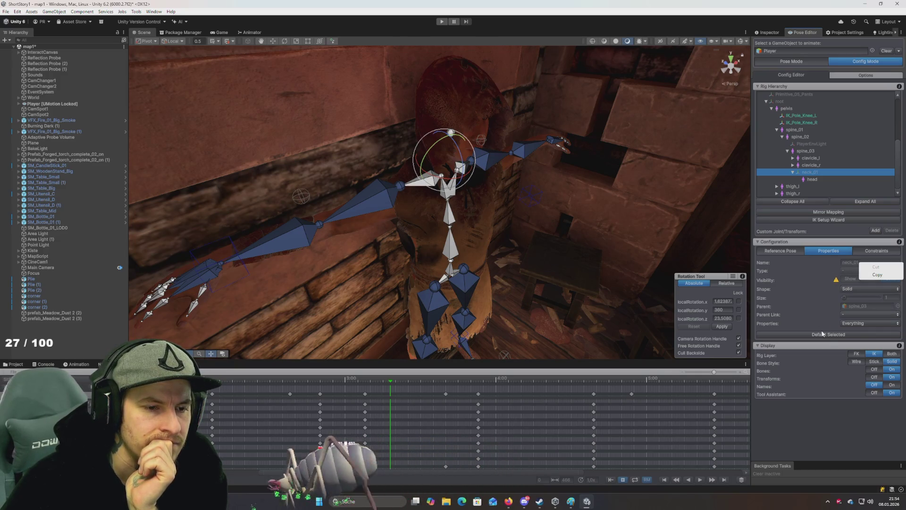
left_click(831, 357)
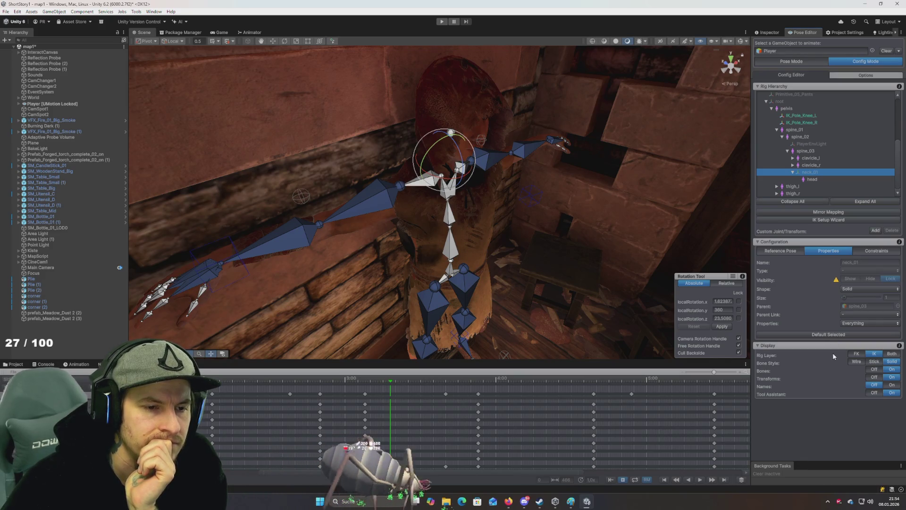
left_click(863, 314)
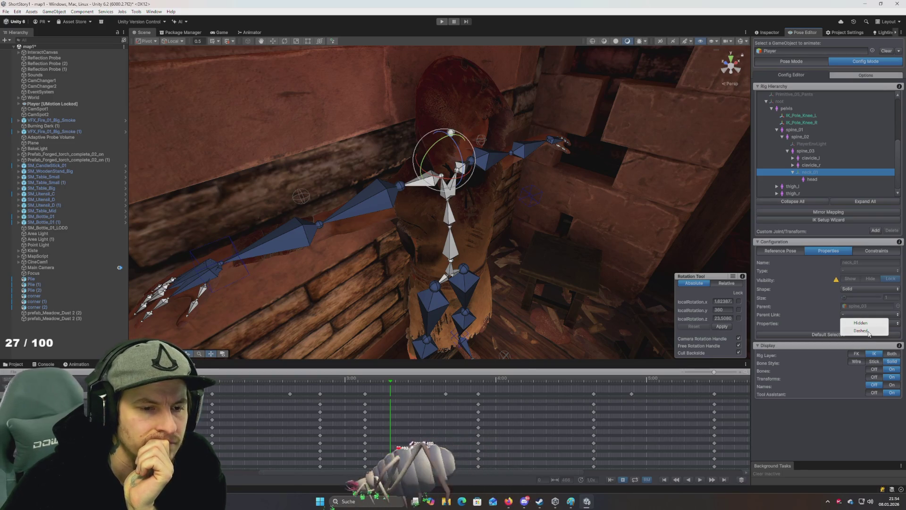
left_click(860, 330)
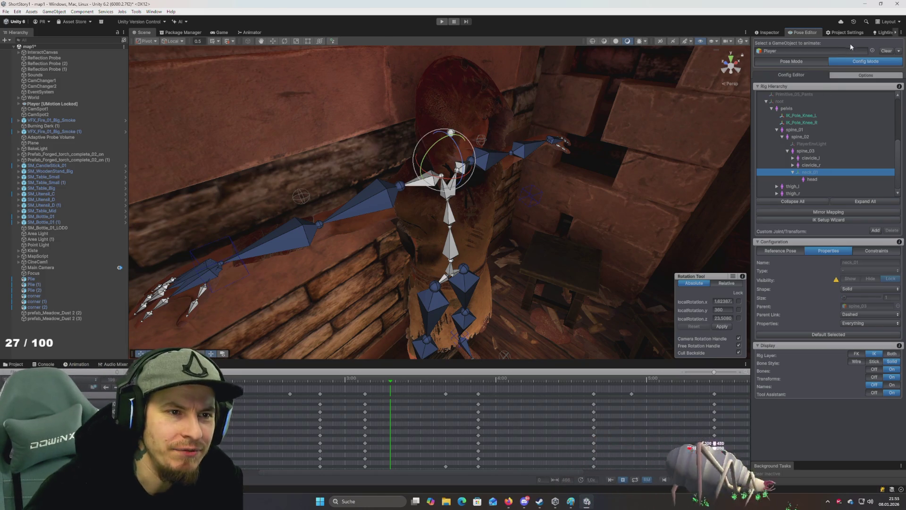
Check the Clear dropdown options, then maximize the browser's channel-commands page
left_click(899, 51)
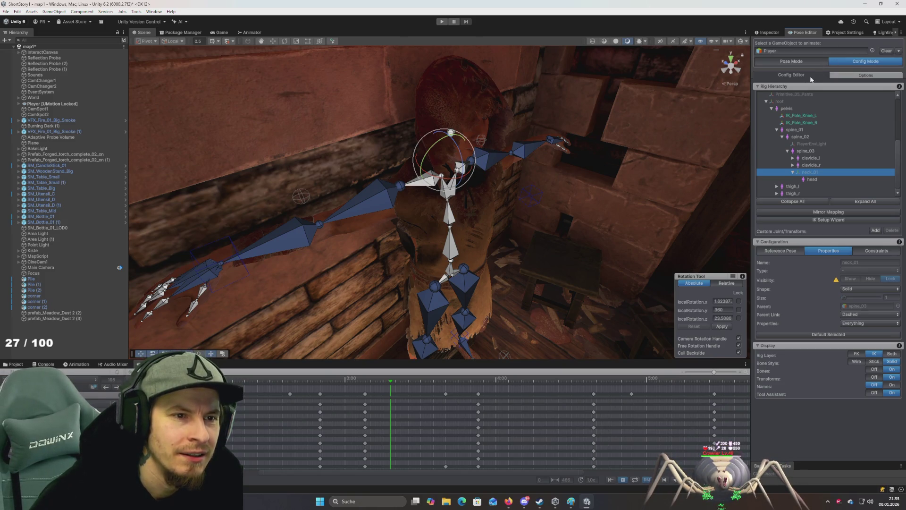
scroll(805, 101, "up", 4)
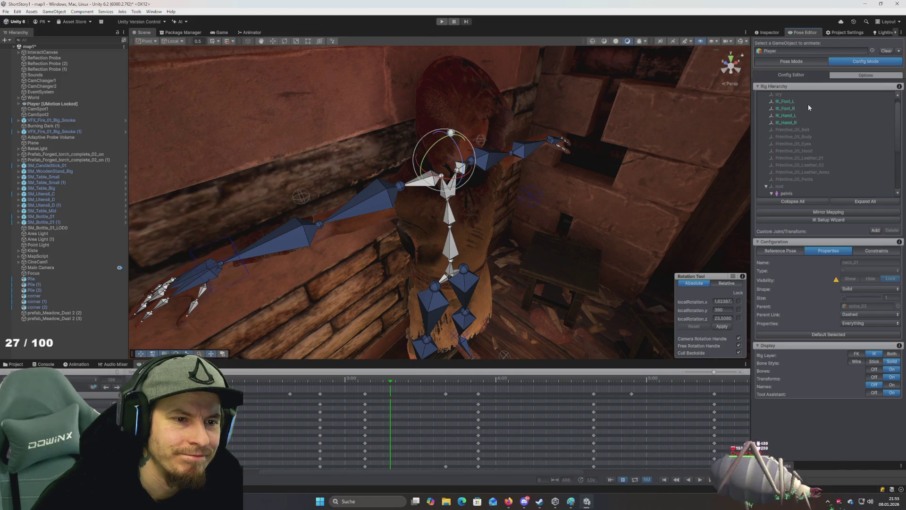
scroll(797, 134, "down", 4)
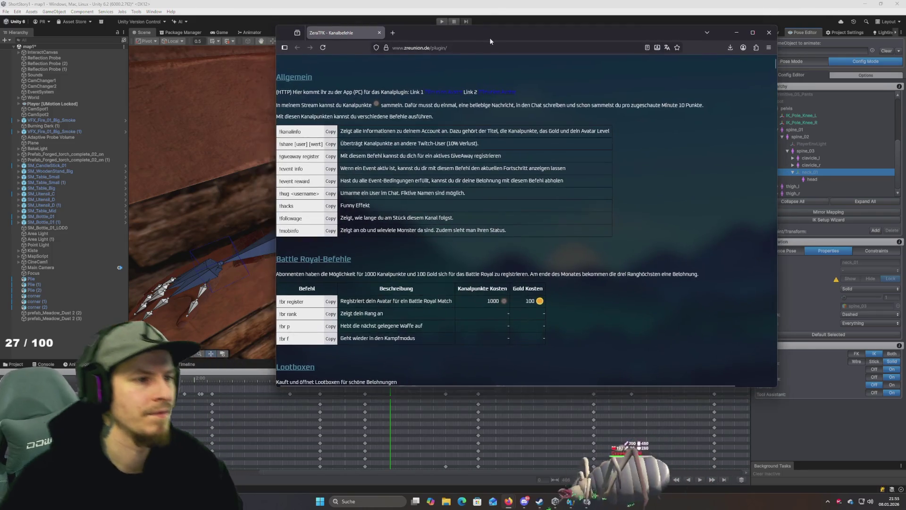
double_click(489, 38)
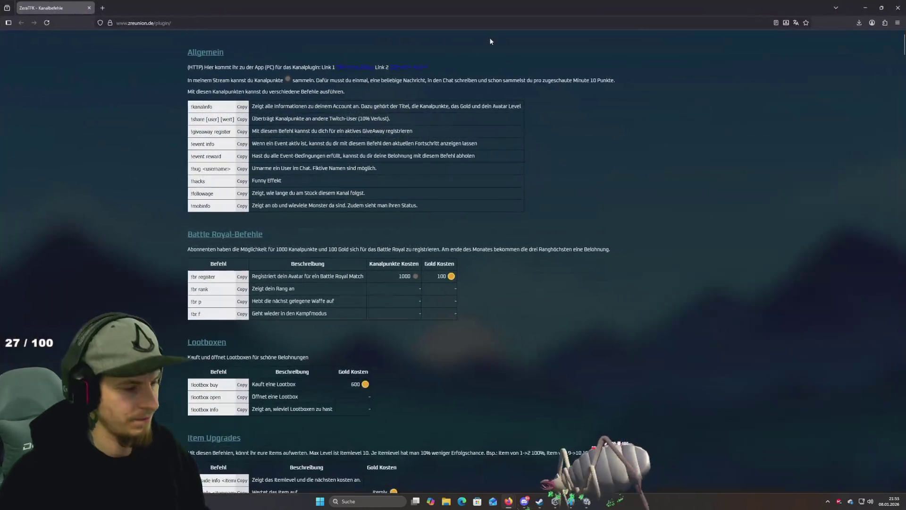
Search the page for 'nebel' and select the Nebelwandler item card
key("ctrl+f")
type("nebel")
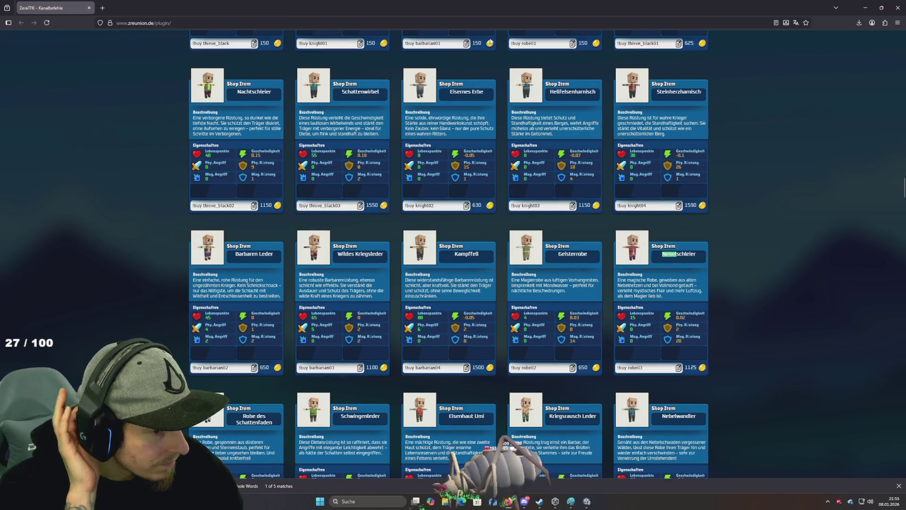
key("Return")
key("Return")
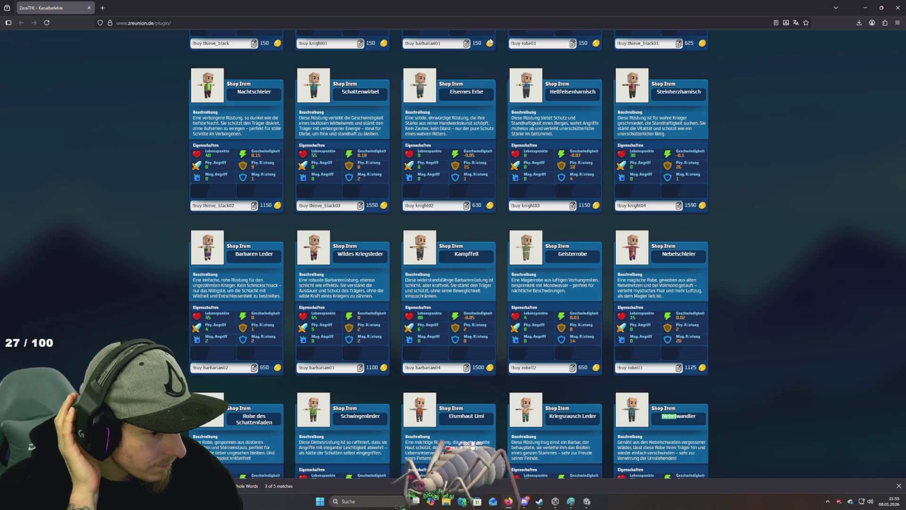
scroll(556, 67, "down", 4)
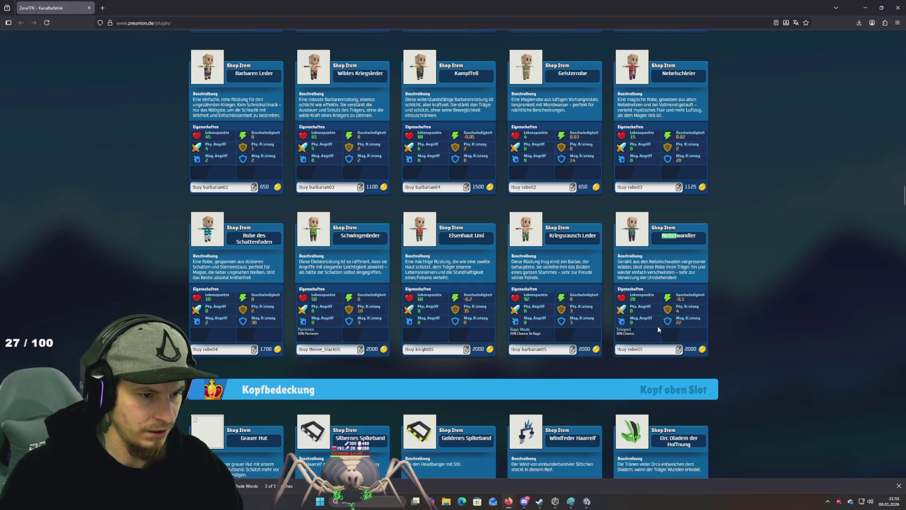
left_click(626, 324)
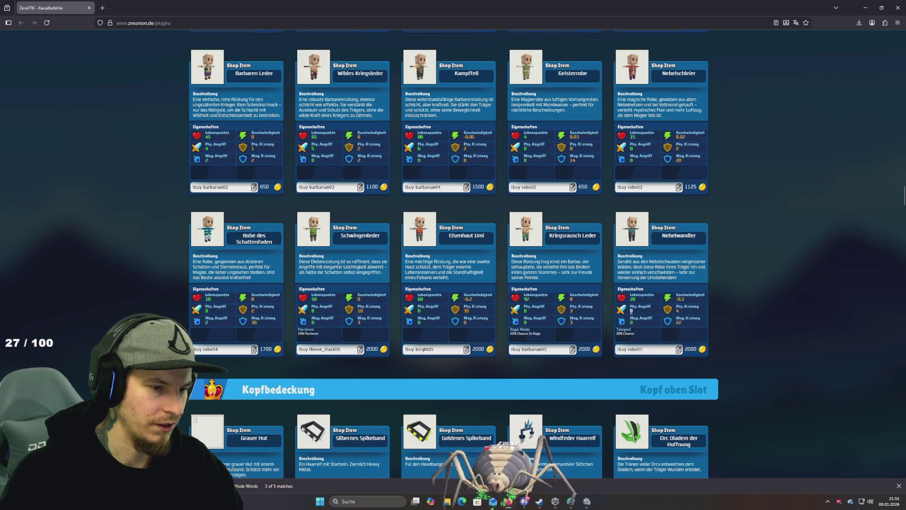
left_click(631, 321)
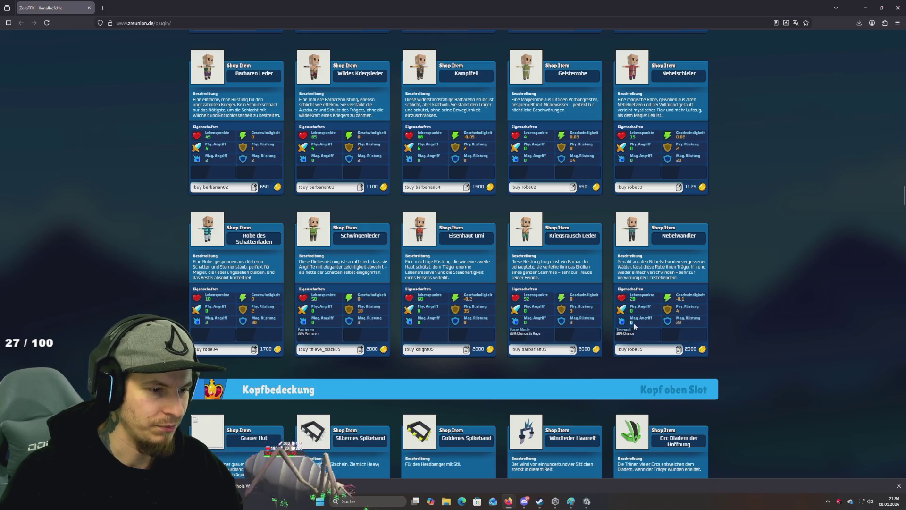
Browse the hat items and highlight the Robe des Schattenfaden card text
scroll(633, 322, "down", 2)
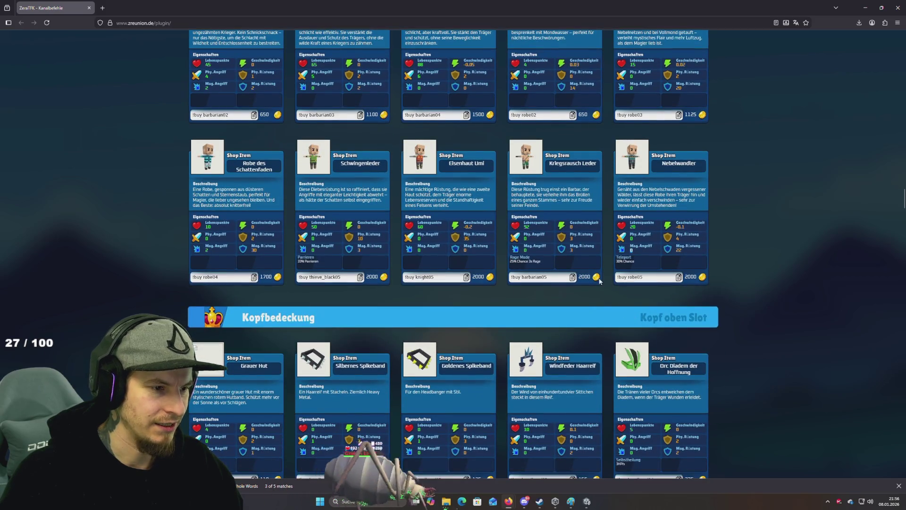
scroll(376, 235, "down", 2)
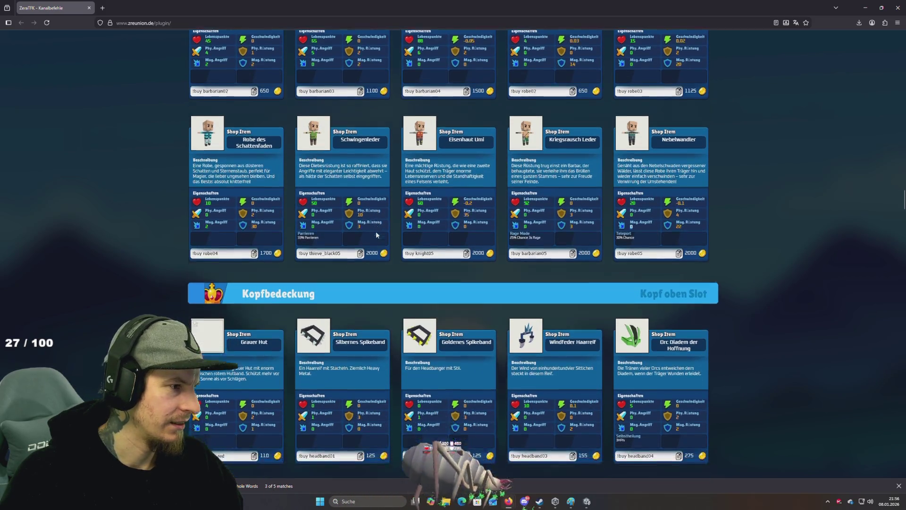
scroll(375, 233, "up", 2)
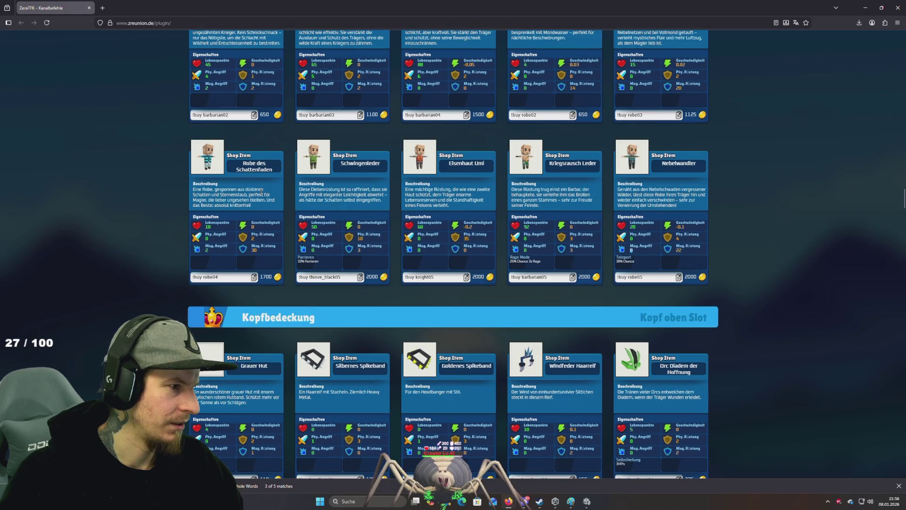
scroll(261, 192, "down", 3)
scroll(261, 194, "up", 5)
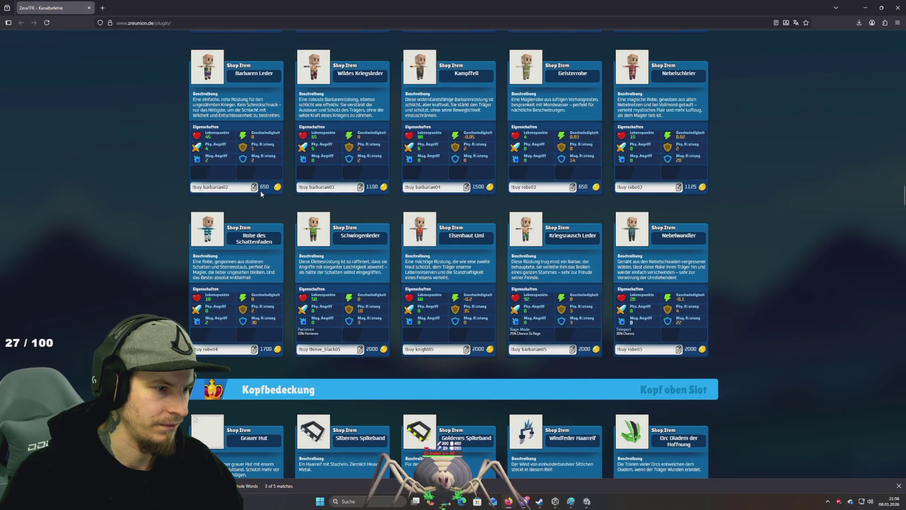
scroll(260, 192, "up", 7)
scroll(261, 192, "up", 4)
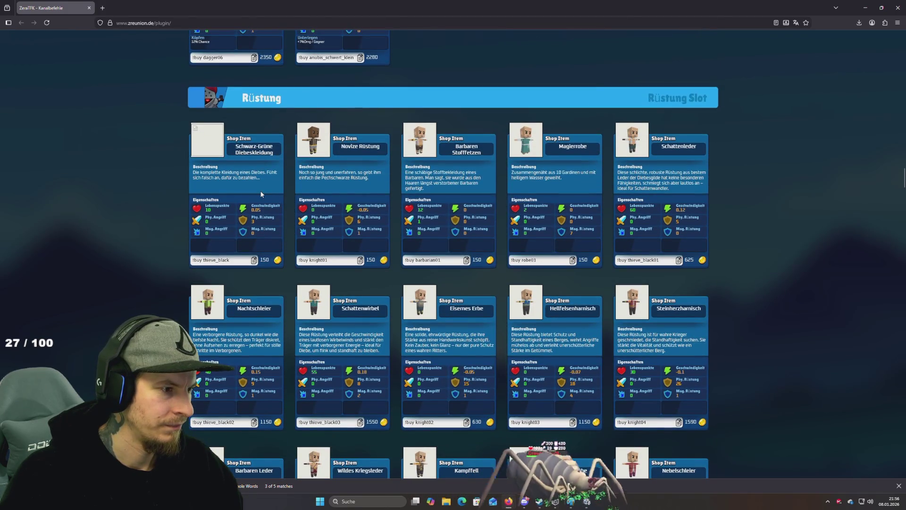
scroll(261, 193, "down", 5)
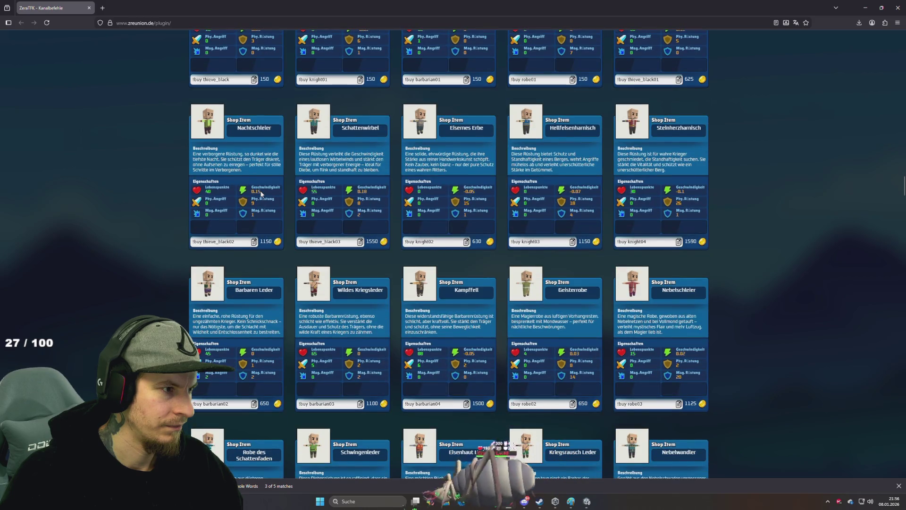
scroll(261, 192, "down", 4)
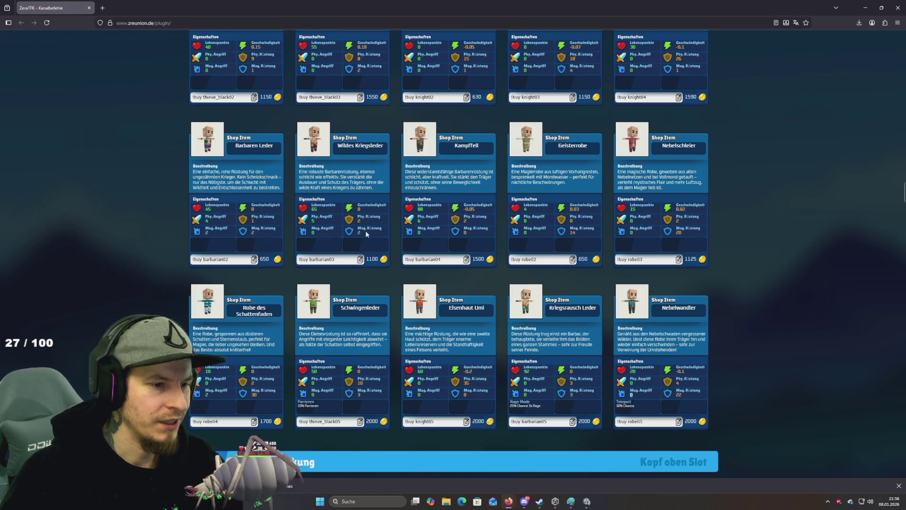
scroll(341, 220, "down", 4)
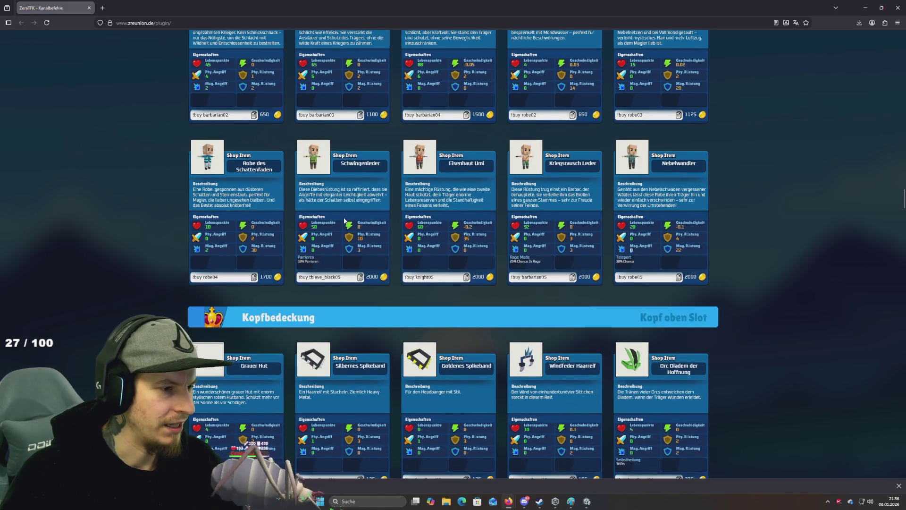
key("Return")
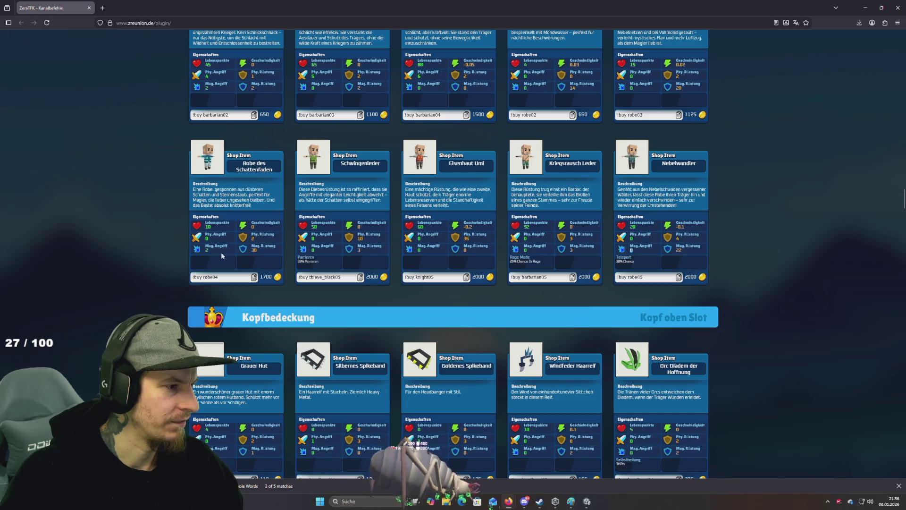
triple_click(207, 254)
left_click(215, 252)
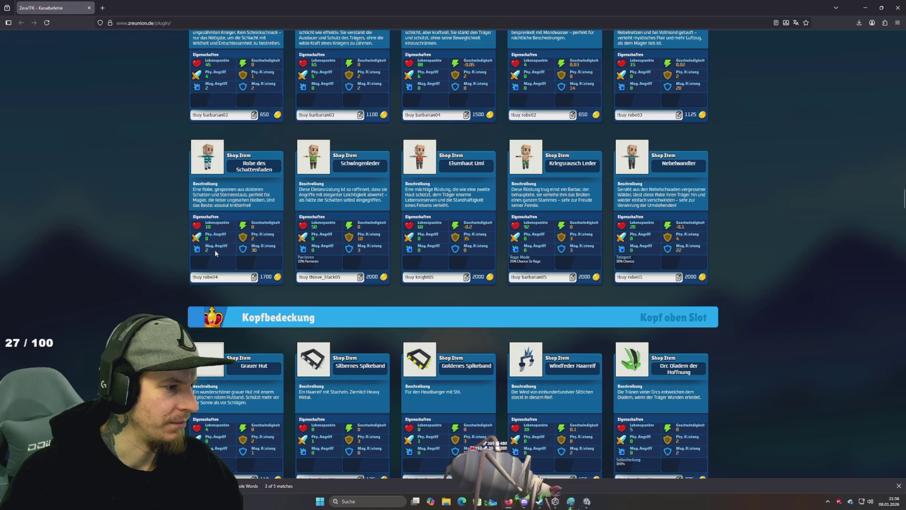
Scroll through the masks, select the Orc Diadem der Hoffnung title and search for 'Orc'
scroll(217, 251, "down", 4)
scroll(216, 250, "down", 4)
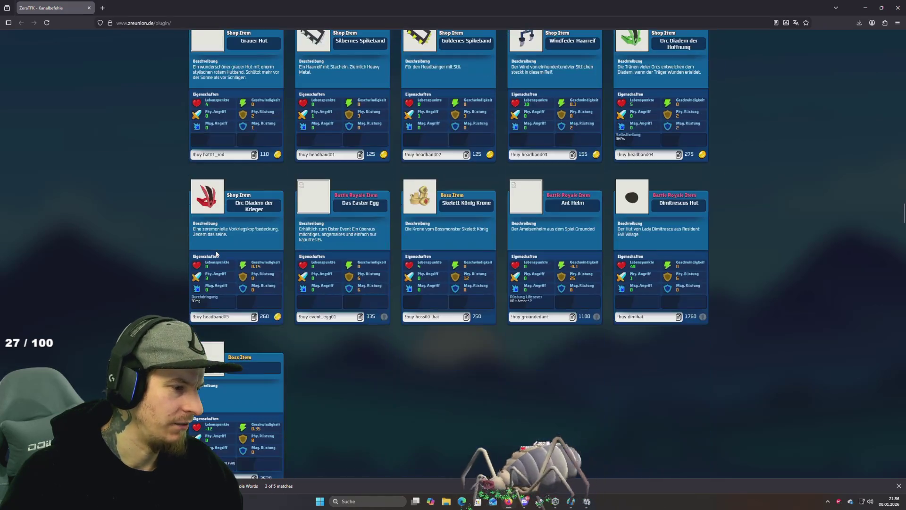
scroll(217, 250, "up", 1)
scroll(216, 251, "down", 1)
scroll(217, 253, "down", 1)
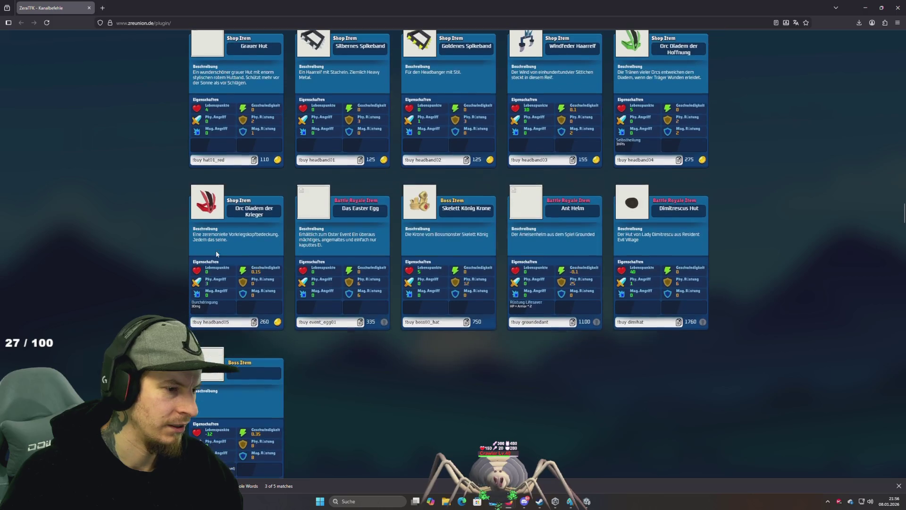
scroll(216, 253, "down", 2)
scroll(217, 253, "up", 5)
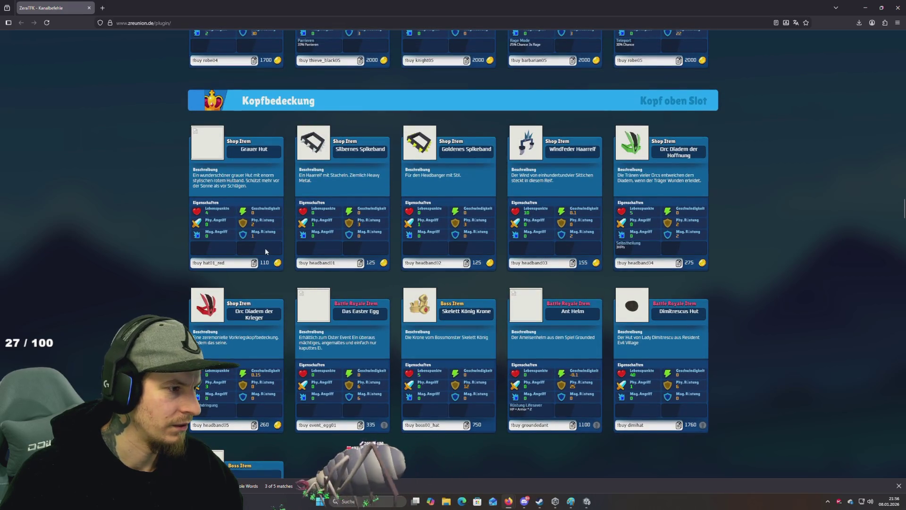
scroll(265, 249, "up", 1)
scroll(266, 251, "down", 15)
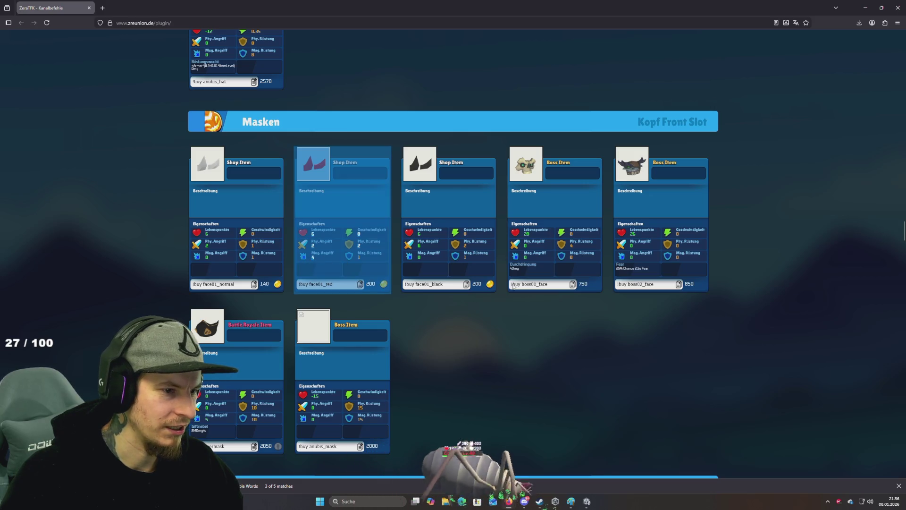
scroll(249, 272, "down", 2)
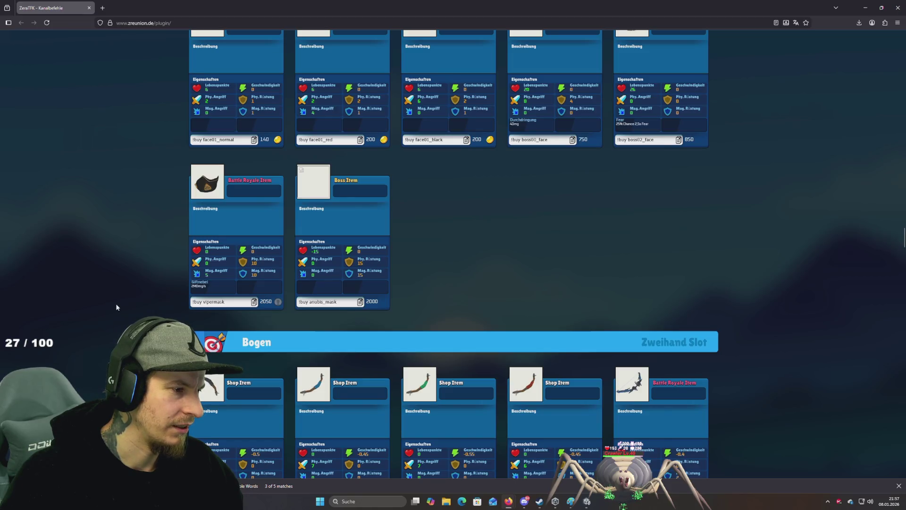
scroll(115, 304, "down", 3)
scroll(115, 303, "up", 6)
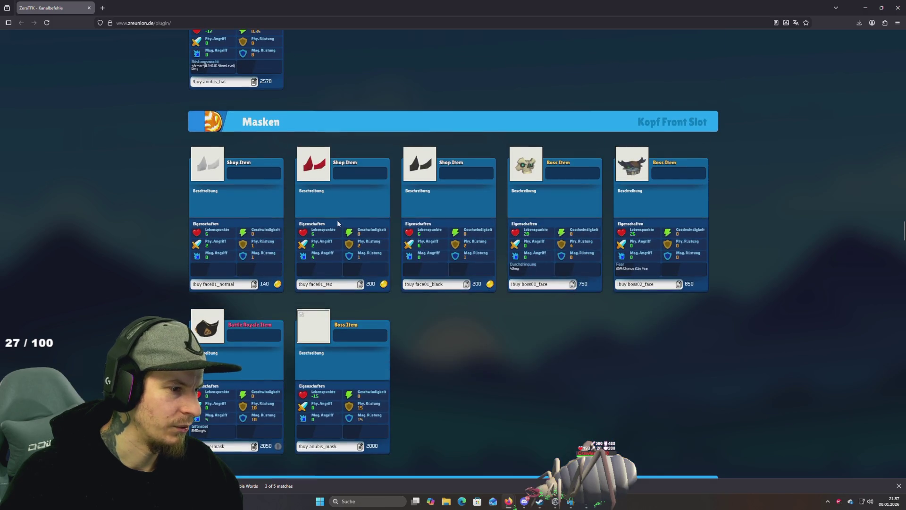
scroll(337, 219, "up", 10)
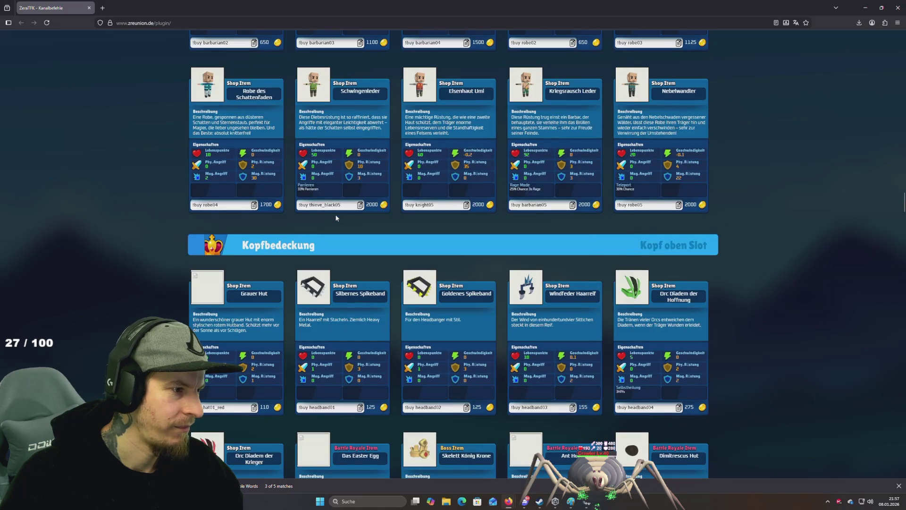
scroll(336, 218, "down", 3)
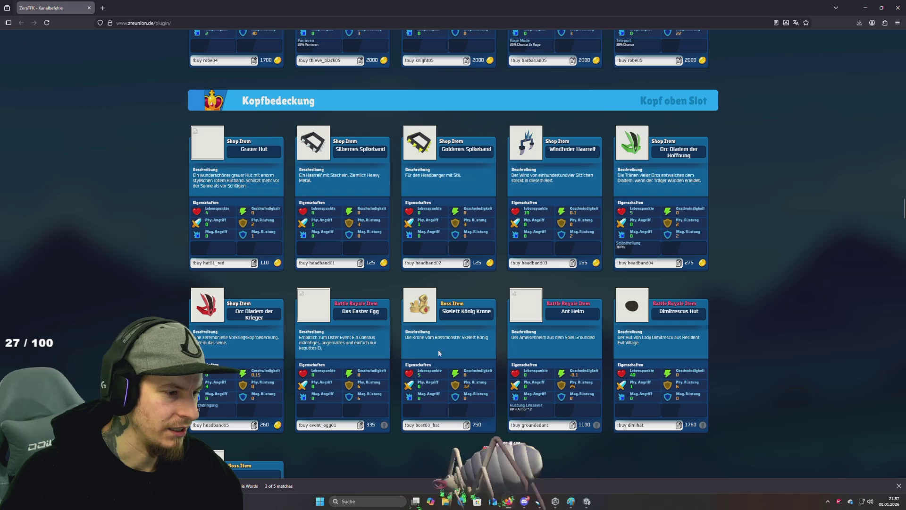
scroll(516, 397, "up", 3)
scroll(515, 397, "down", 4)
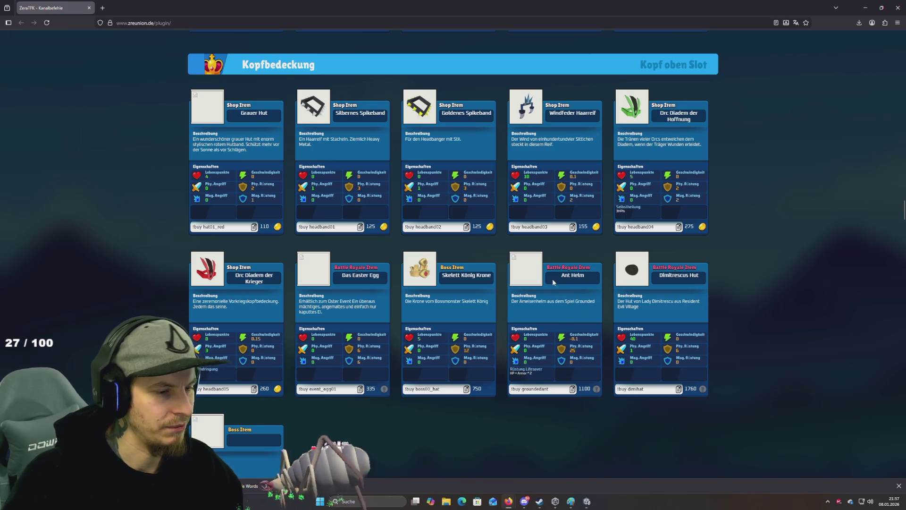
scroll(539, 292, "up", 3)
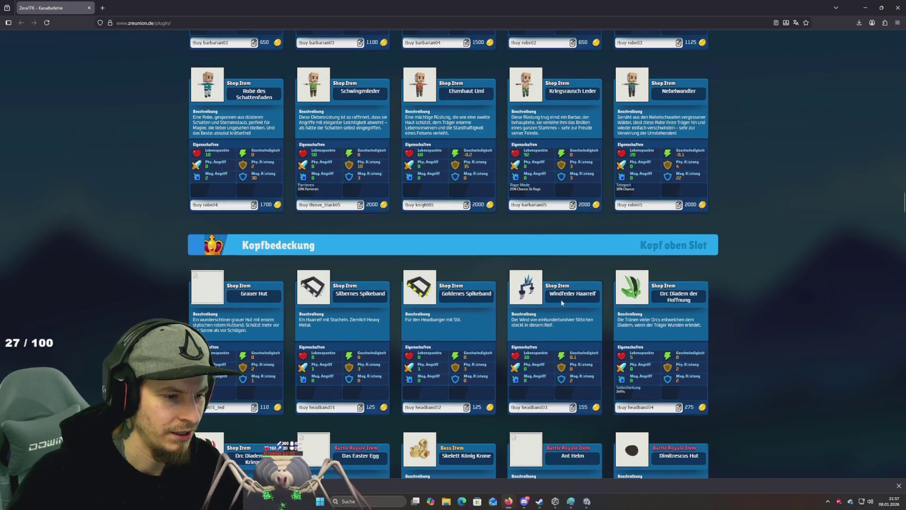
scroll(624, 290, "down", 2)
left_click_drag(660, 220, 697, 231)
left_click(663, 222)
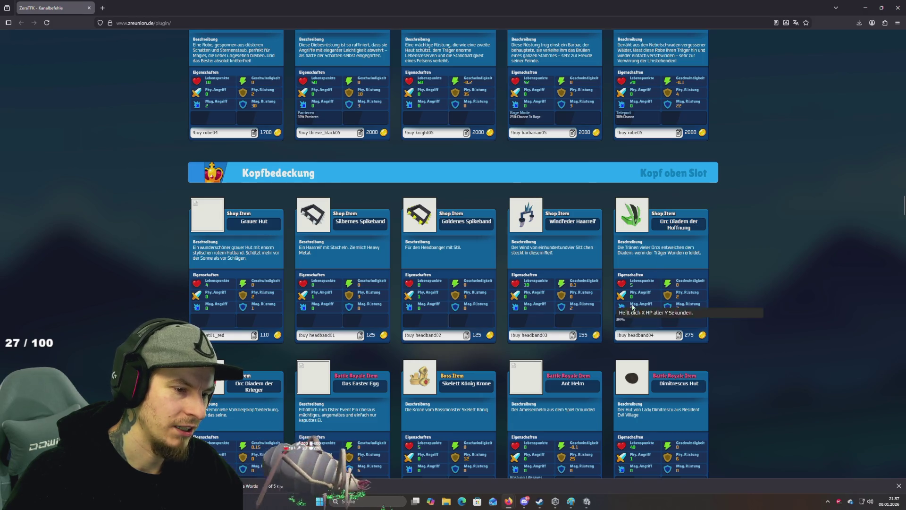
double_click(664, 222)
key("ctrl+f")
left_click_drag(676, 225, 696, 231)
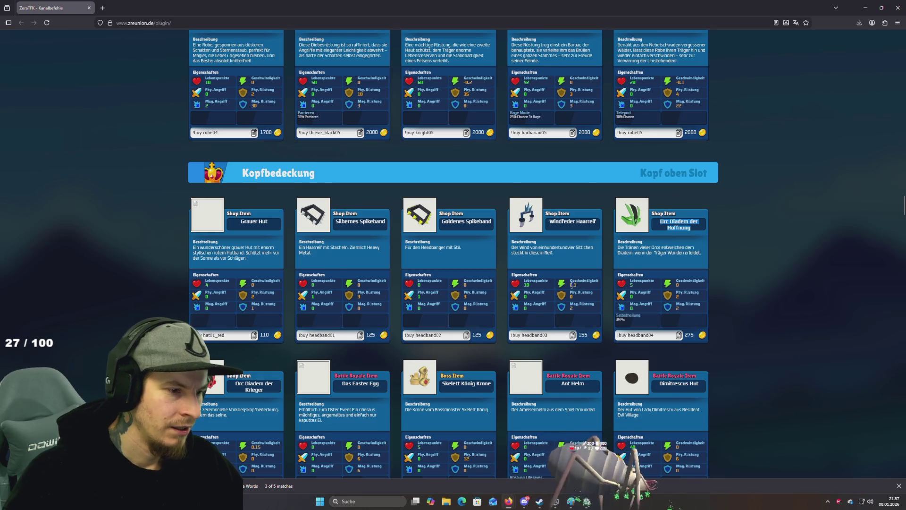
Scroll back up to the Rüstung armour items
scroll(548, 287, "down", 3)
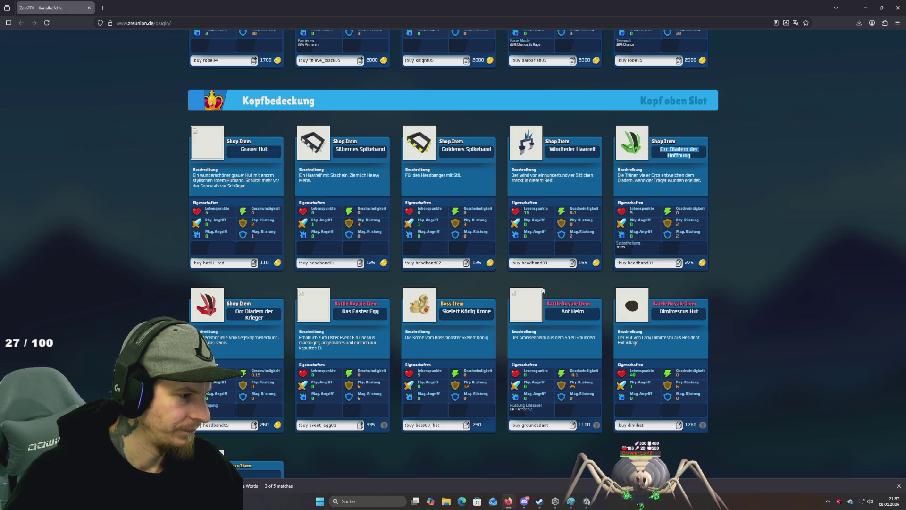
scroll(543, 290, "up", 6)
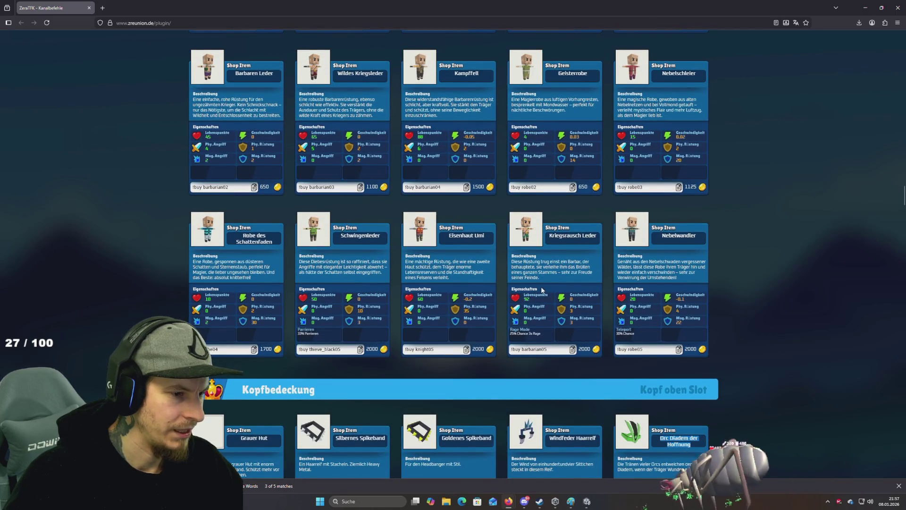
scroll(542, 290, "up", 5)
scroll(542, 289, "up", 2)
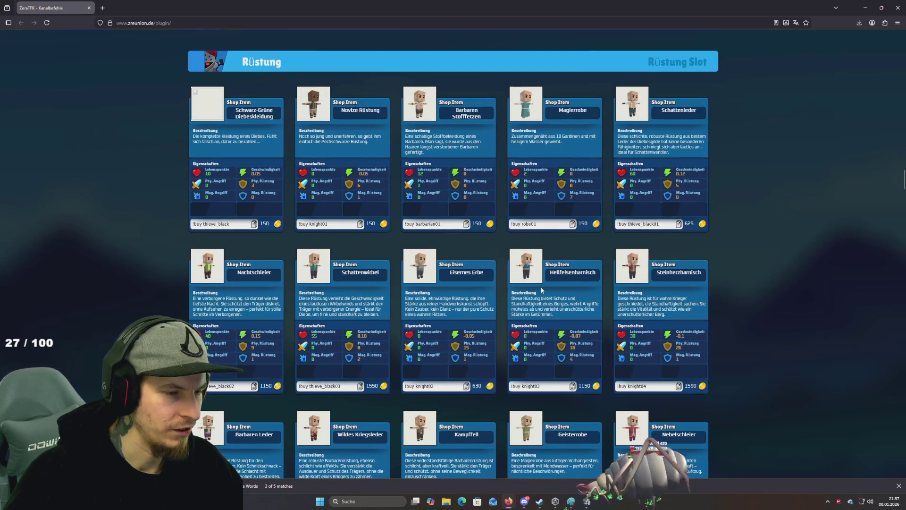
scroll(542, 289, "up", 3)
Scroll the item shop to headgear like Orc Diadem der Krieger and Skelett König Krone
scroll(541, 288, "up", 15)
Select the 2HP/s self-heal value on shoes04 and show its explanation
scroll(548, 189, "up", 9)
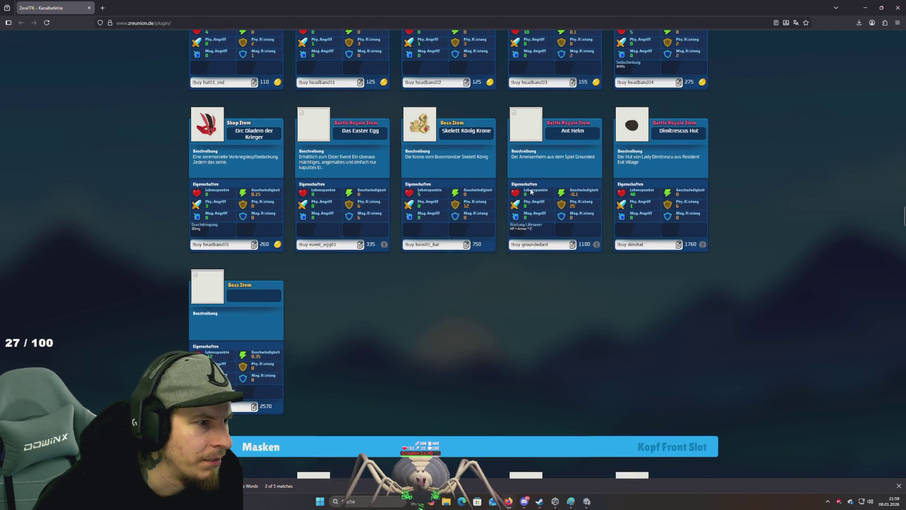
scroll(536, 191, "up", 7)
scroll(530, 188, "down", 20)
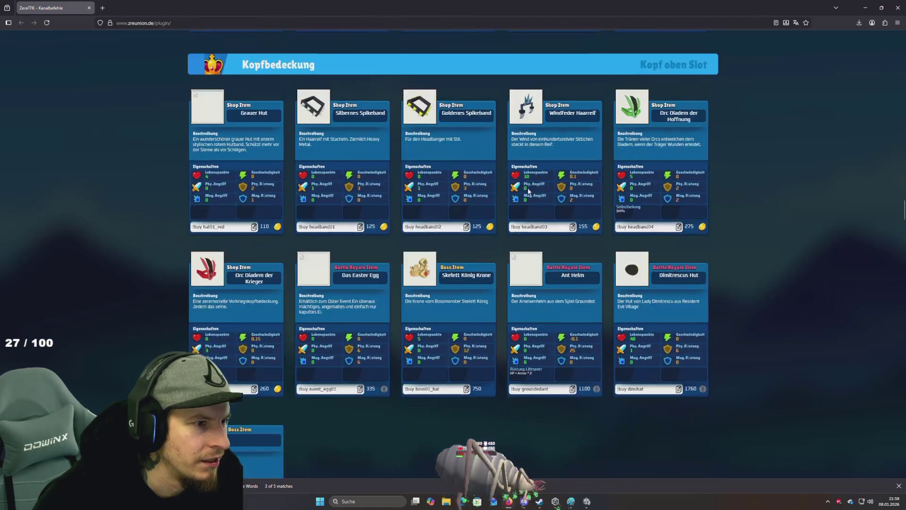
scroll(527, 190, "down", 11)
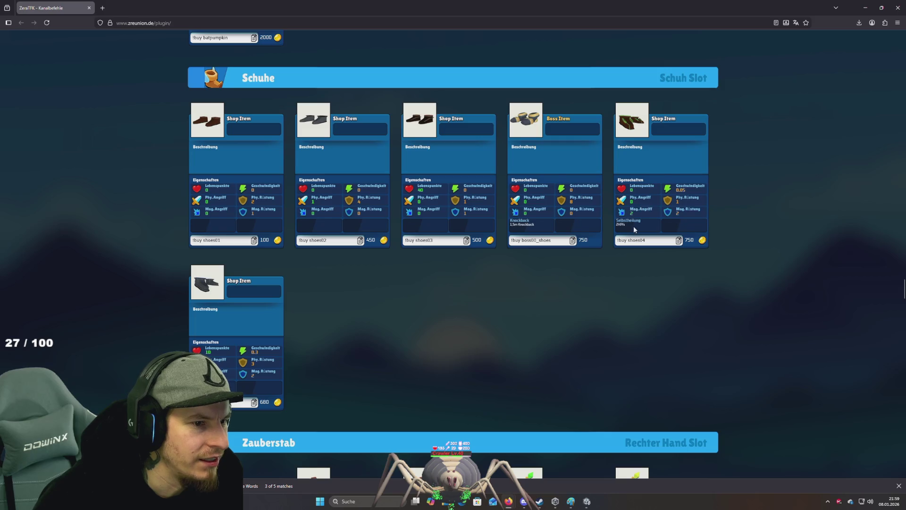
scroll(634, 225, "up", 1)
left_click_drag(660, 250, 624, 258)
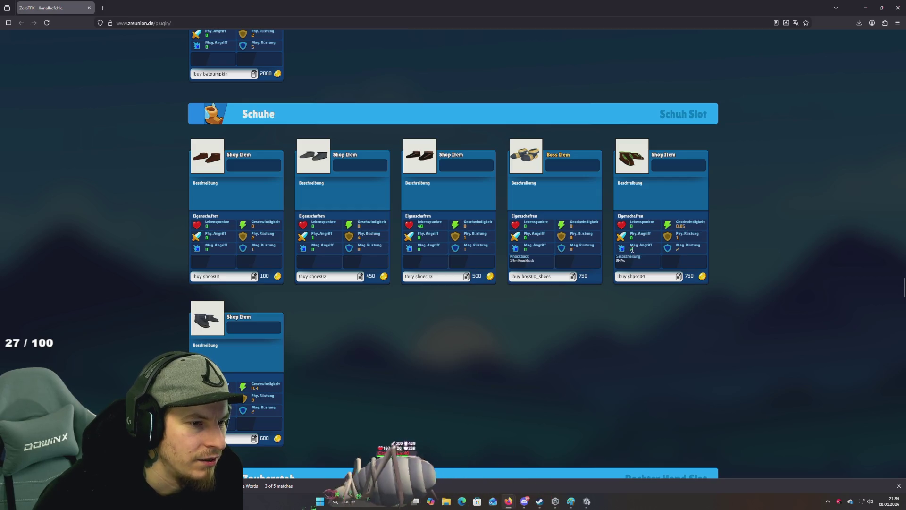
mouse_move(628, 259)
left_mouse_down()
mouse_move(689, 257)
mouse_move(661, 280)
left_mouse_up()
left_click(654, 268)
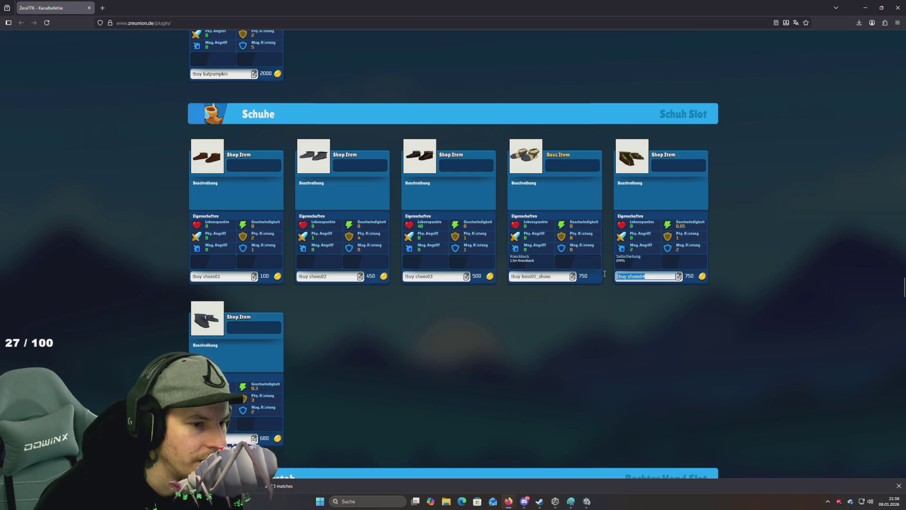
Scroll up past Schilde and Masken to the Bogen bows like longbow01 and longbow_sova
scroll(669, 283, "up", 2)
scroll(669, 284, "up", 6)
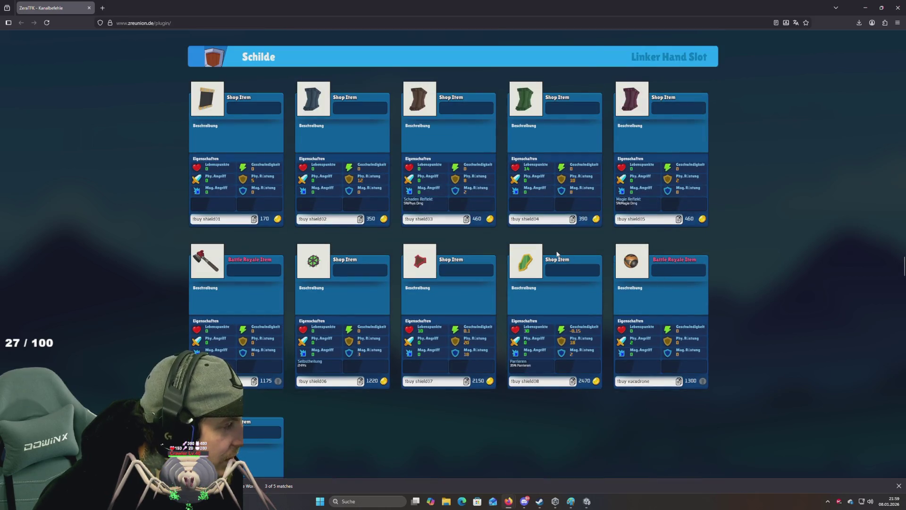
scroll(553, 255, "up", 1)
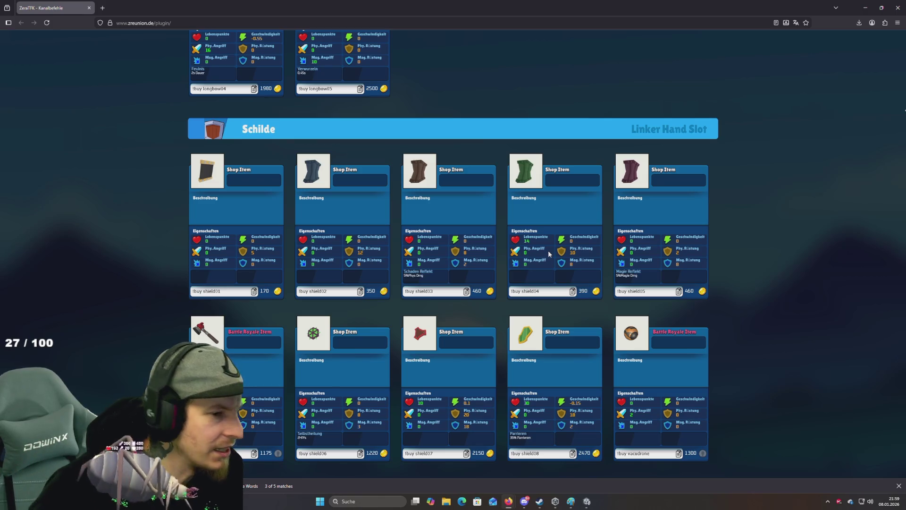
scroll(519, 227, "up", 10)
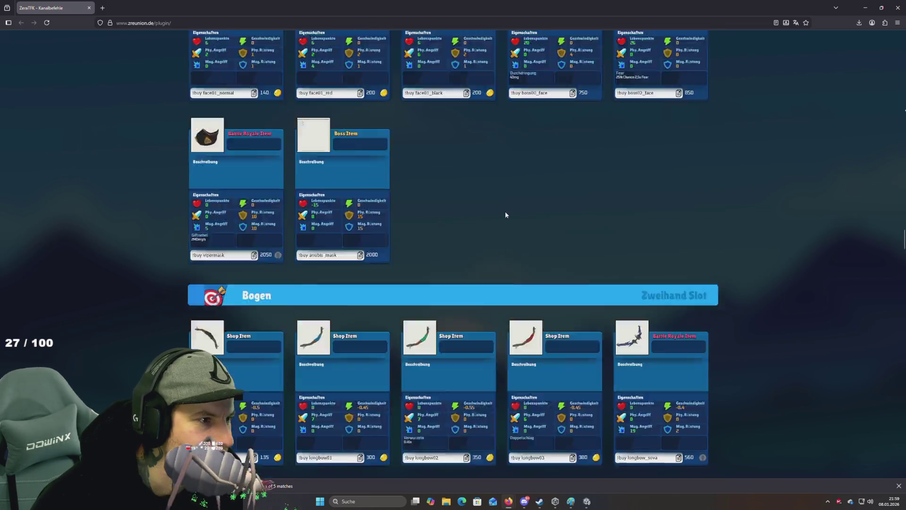
Scroll past Zauberstab to the Rücken wings (wing07–wing12) just above the Gürtel header
scroll(496, 212, "up", 3)
scroll(424, 212, "up", 3)
scroll(424, 212, "up", 10)
scroll(661, 118, "up", 5)
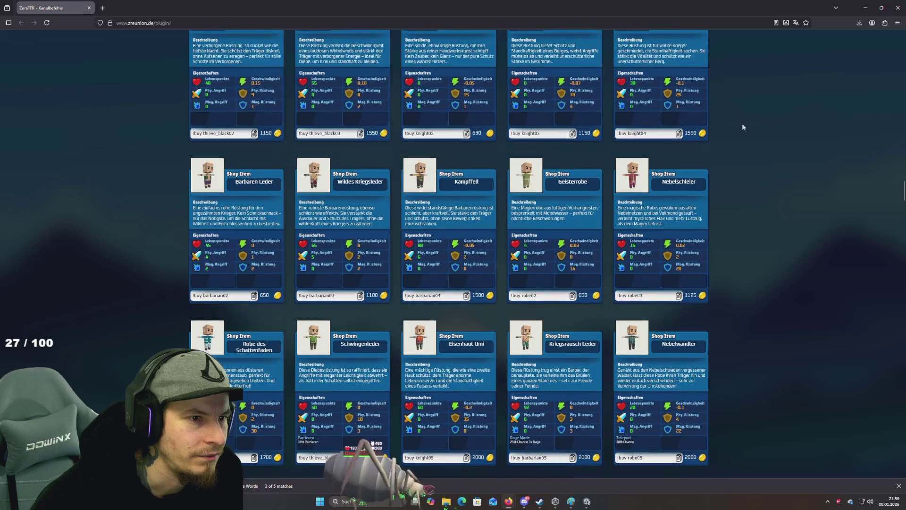
scroll(756, 118, "up", 15)
scroll(796, 107, "up", 15)
scroll(789, 109, "down", 5)
scroll(790, 109, "down", 20)
scroll(790, 113, "down", 15)
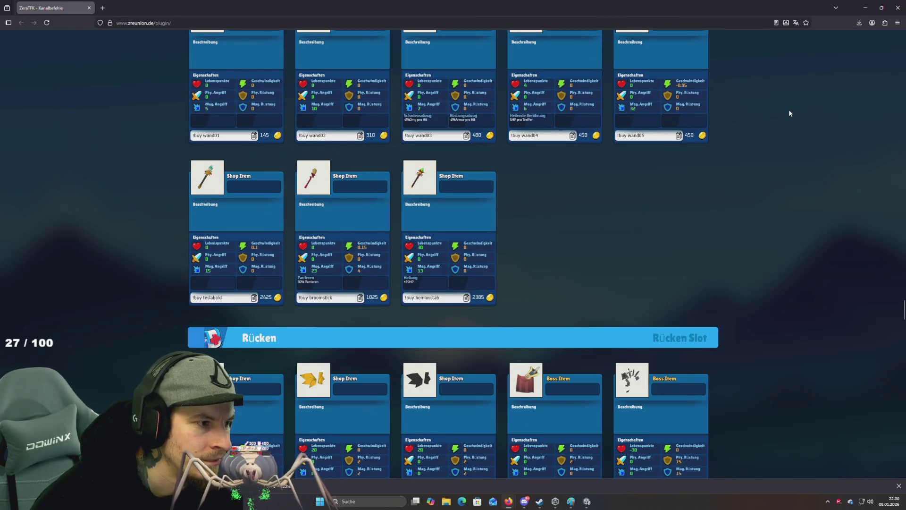
scroll(789, 113, "down", 6)
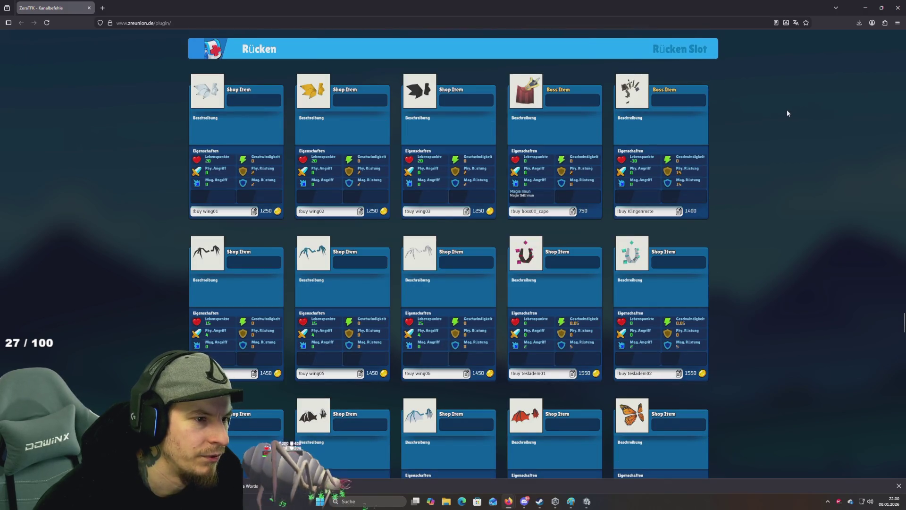
scroll(788, 113, "down", 2)
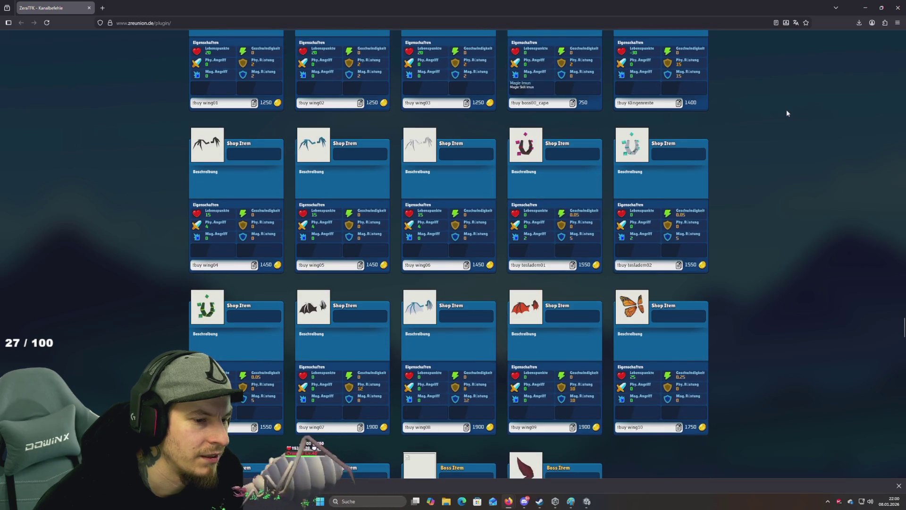
scroll(787, 112, "down", 3)
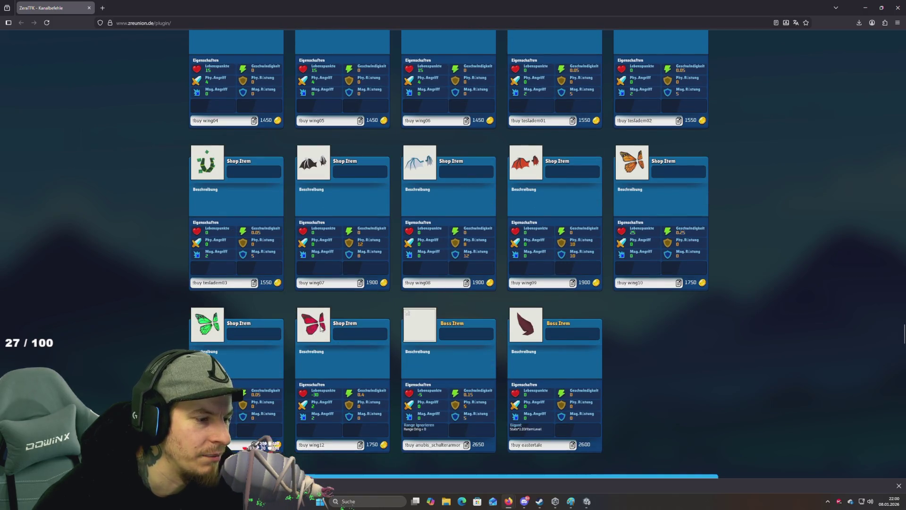
scroll(320, 329, "down", 2)
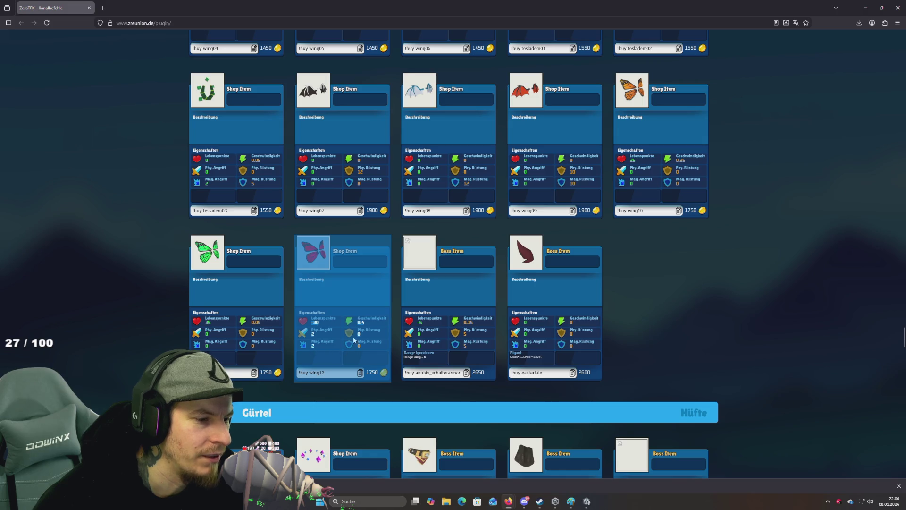
scroll(227, 238, "up", 1)
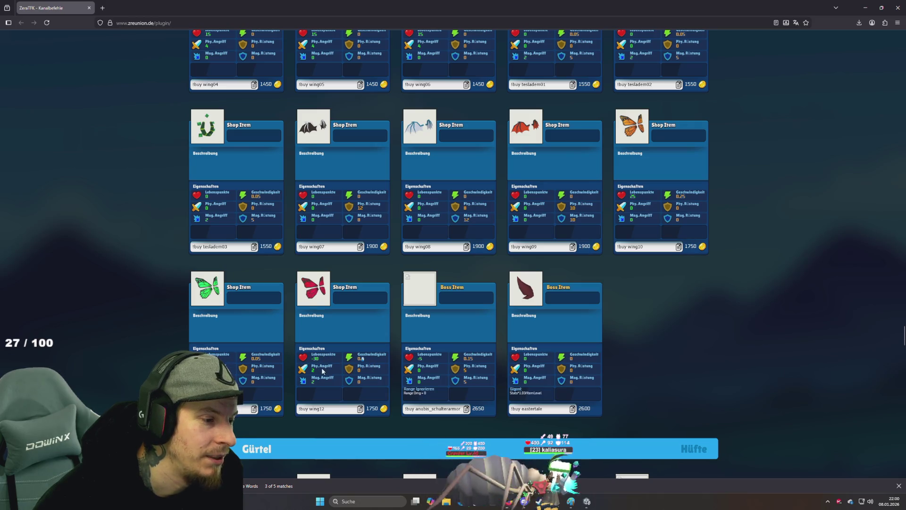
left_click_drag(364, 360, 337, 340)
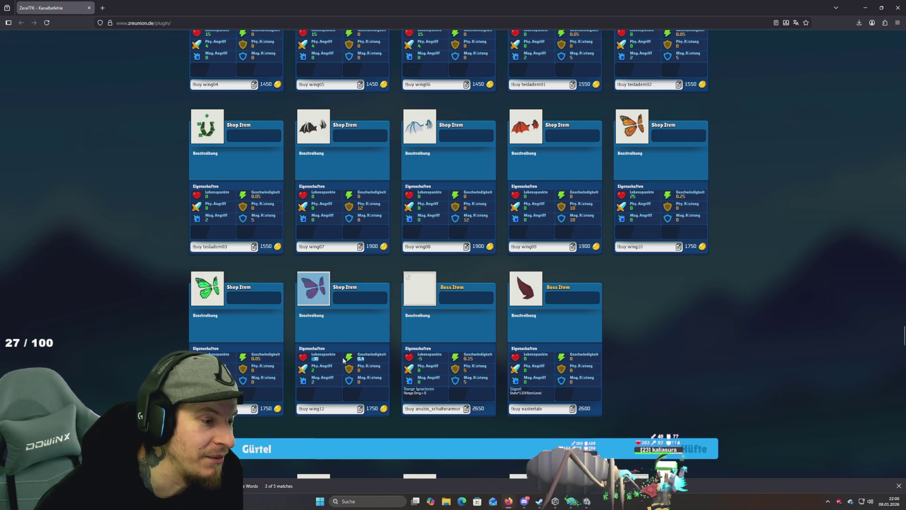
left_click_drag(325, 319, 331, 359)
left_click(336, 335)
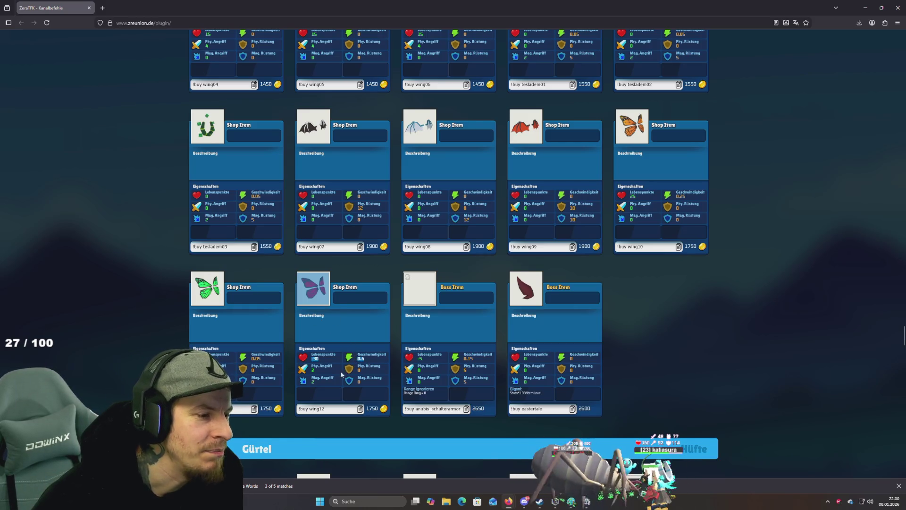
left_click(338, 408)
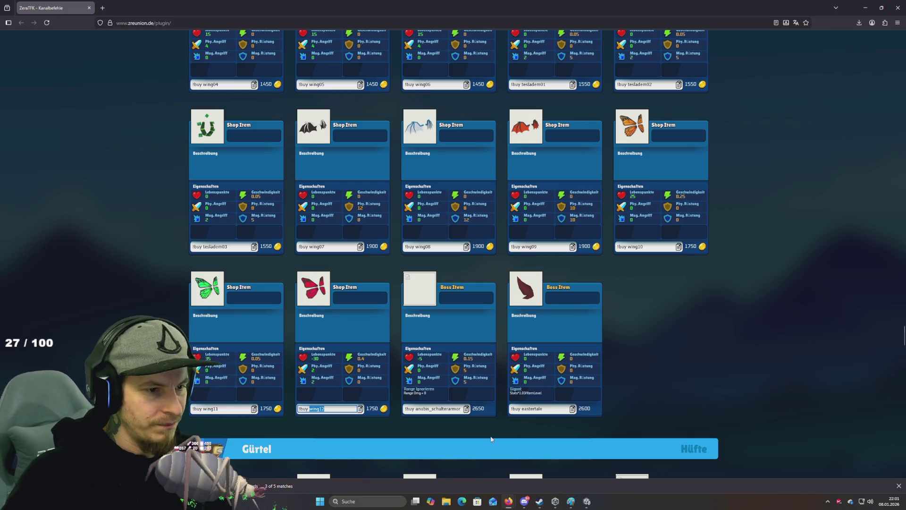
scroll(715, 280, "up", 3)
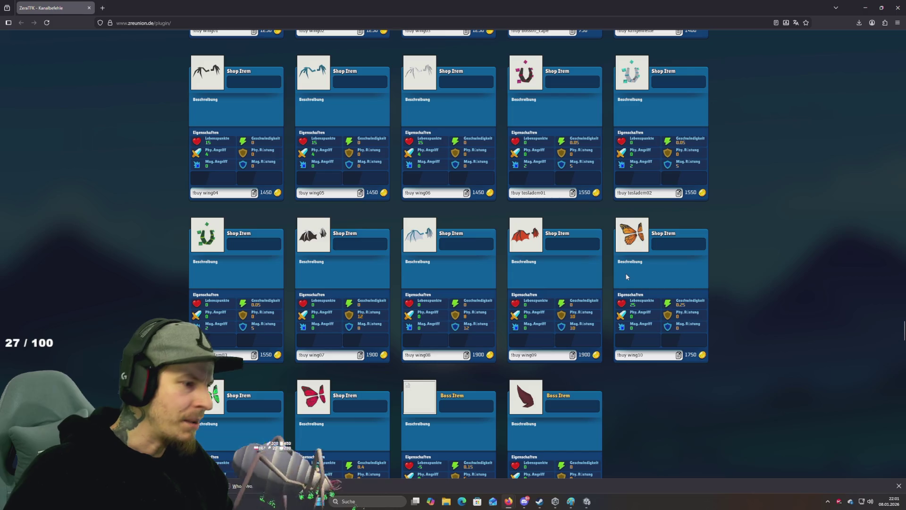
scroll(610, 270, "up", 10)
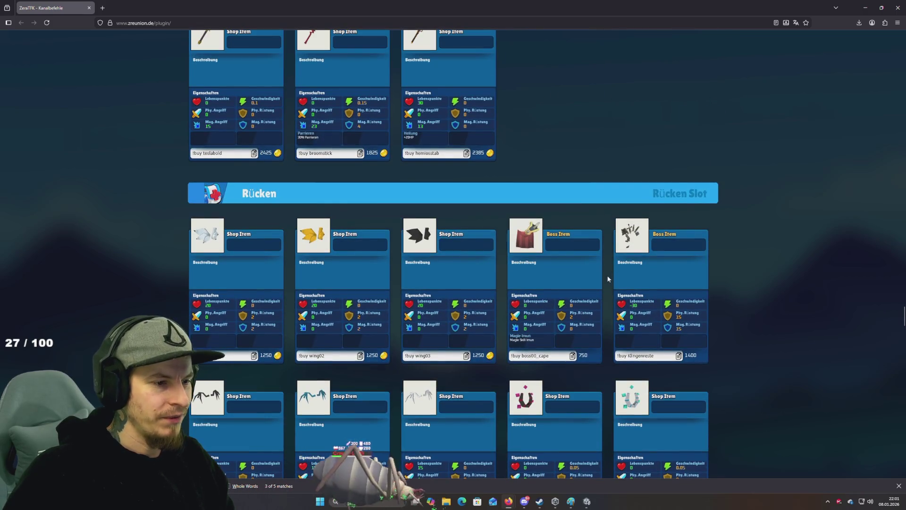
scroll(608, 270, "up", 3)
scroll(597, 267, "down", 4)
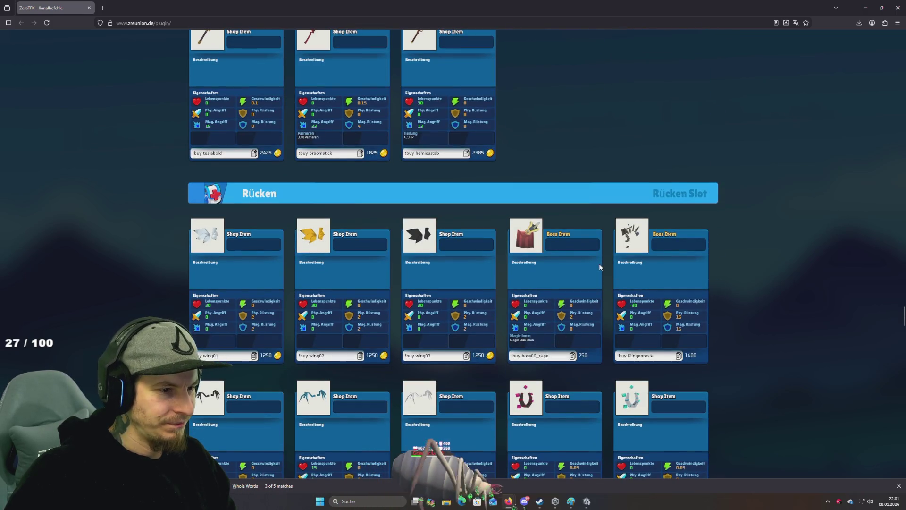
scroll(668, 273, "up", 1)
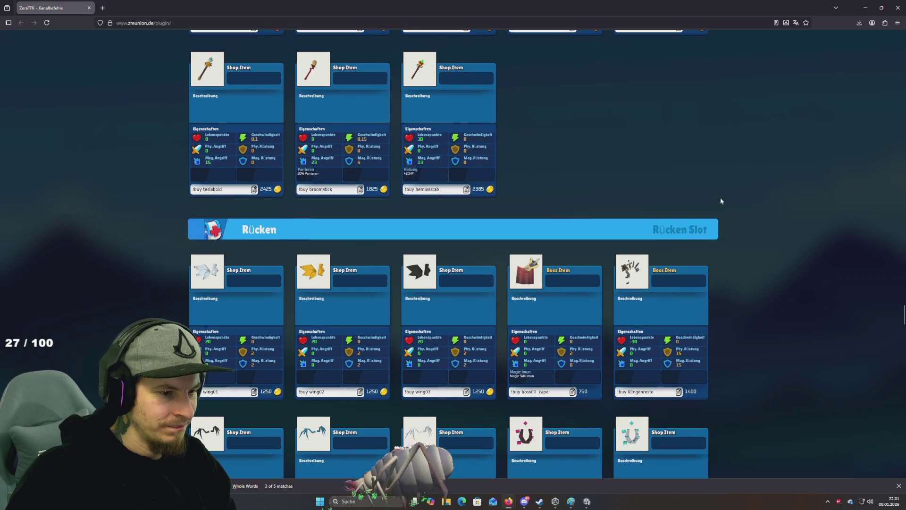
scroll(733, 173, "down", 5)
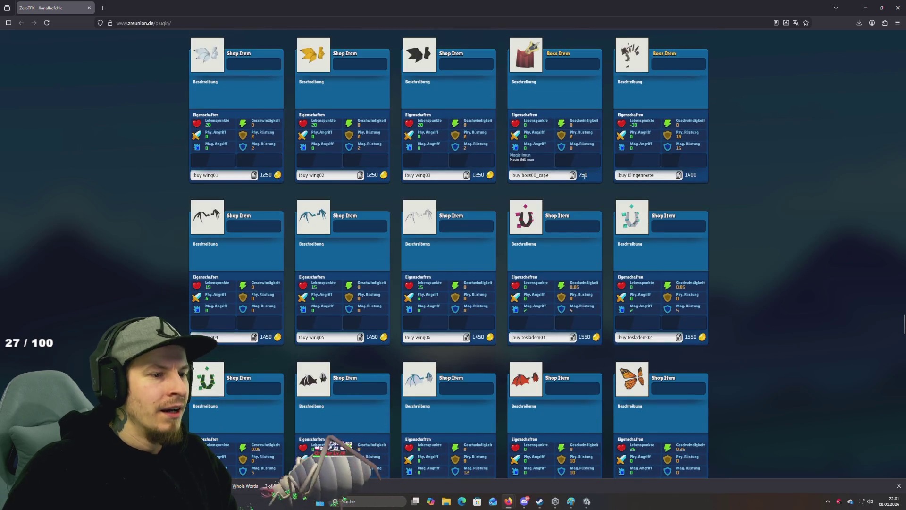
scroll(547, 141, "up", 1)
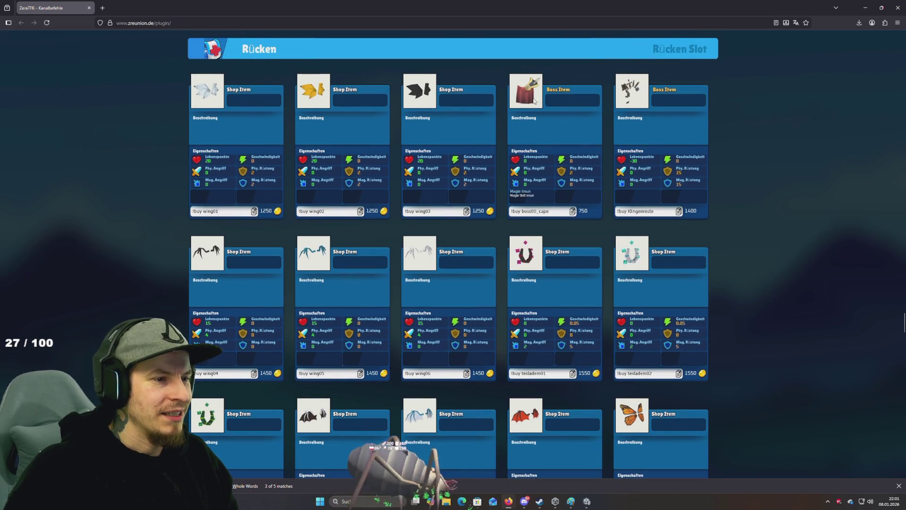
mouse_move(535, 196)
left_click_drag(535, 195, 519, 197)
left_click(543, 200)
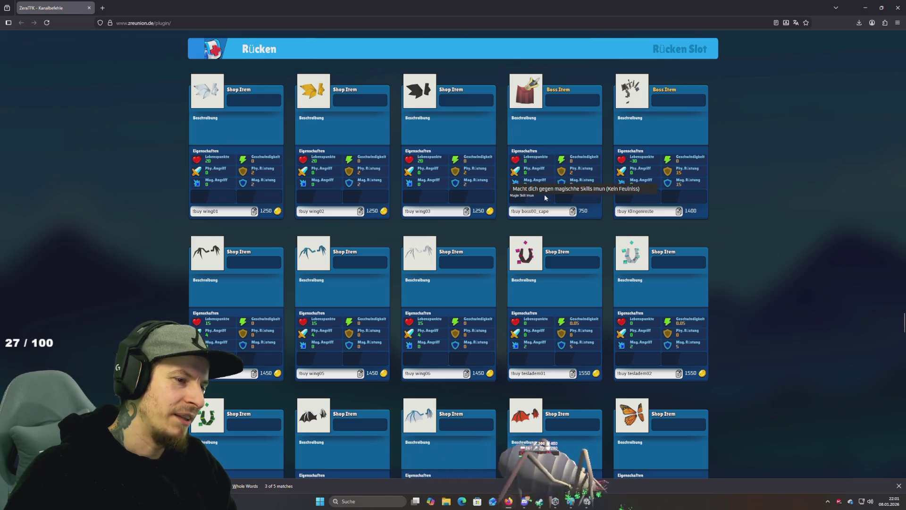
scroll(547, 201, "down", 3)
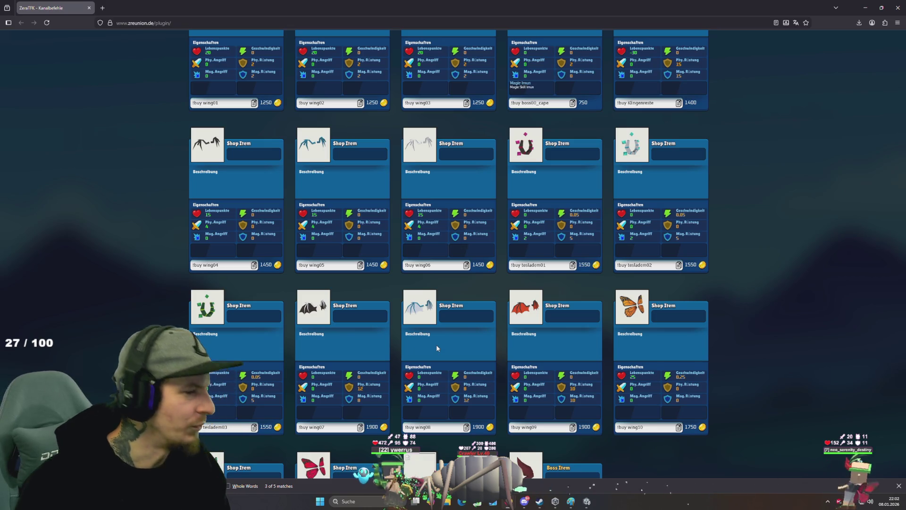
Scroll through Gürtel and Pets and select the !buy ebat purchase command
scroll(545, 313, "down", 6)
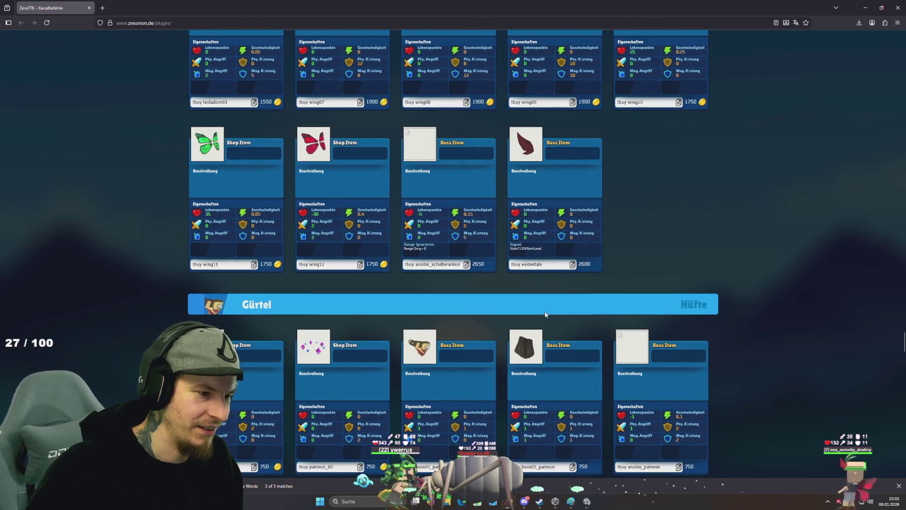
scroll(545, 314, "down", 5)
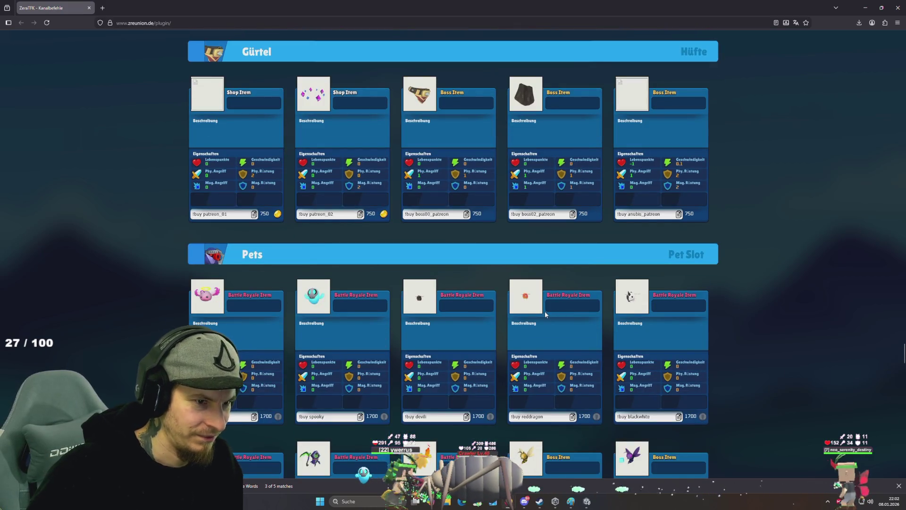
scroll(545, 314, "down", 4)
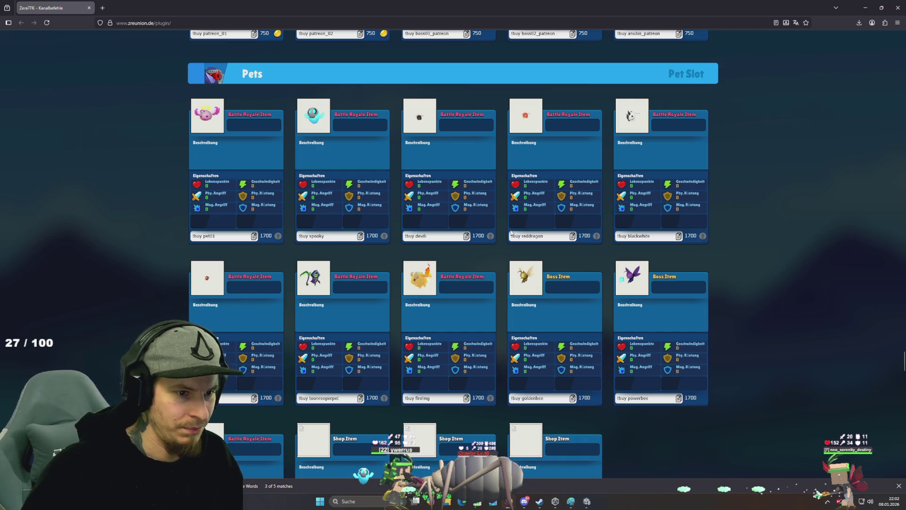
scroll(510, 232, "down", 1)
scroll(508, 232, "down", 2)
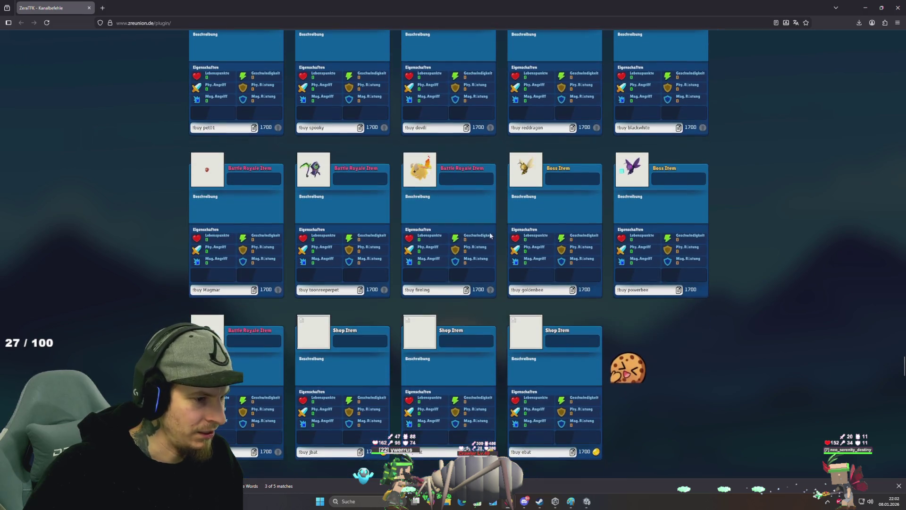
scroll(520, 240, "down", 1)
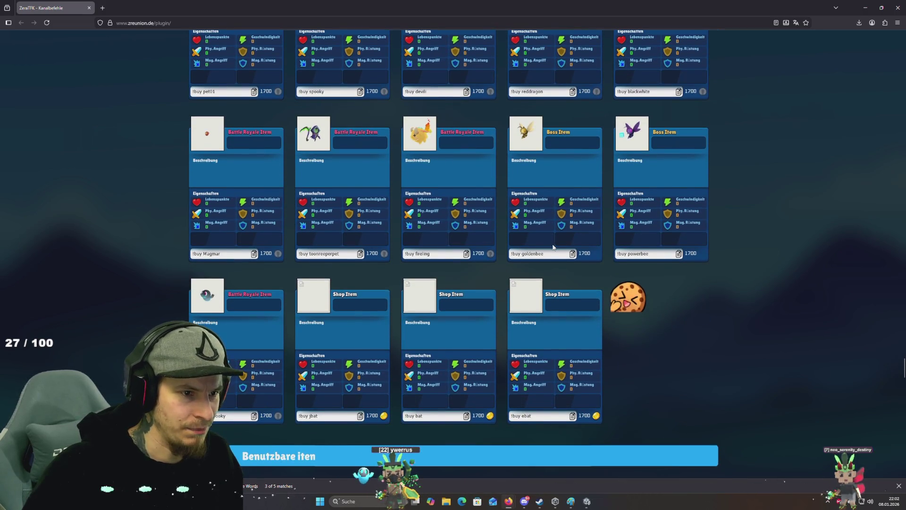
scroll(543, 245, "down", 1)
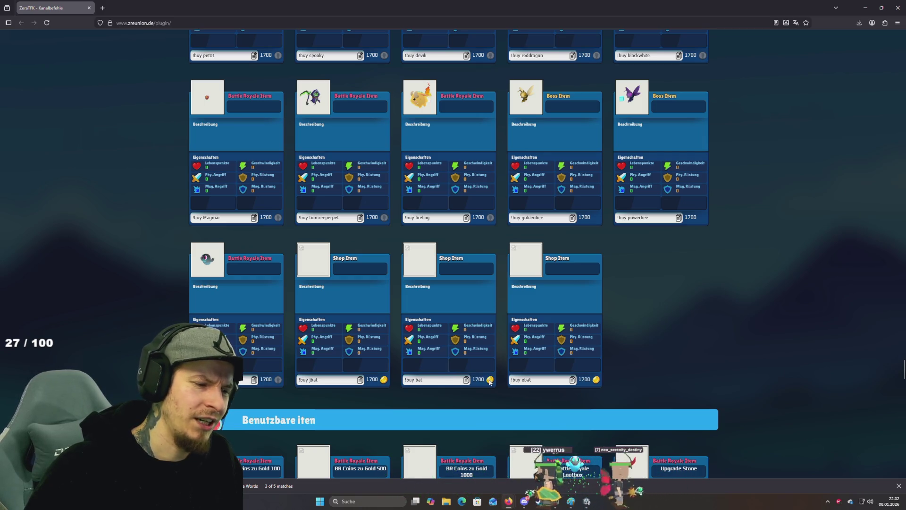
left_click_drag(532, 380, 482, 376)
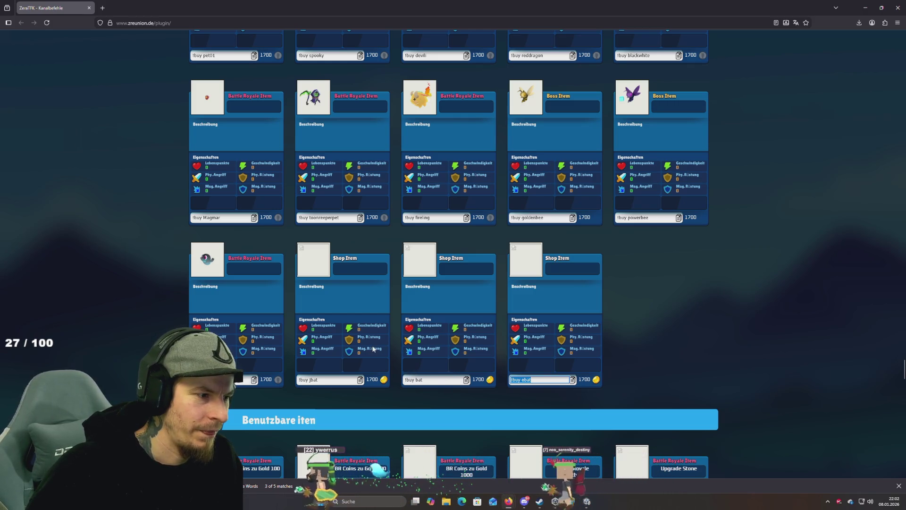
Look back over the hair items, then close Firefox to return to Unity
scroll(373, 349, "up", 2)
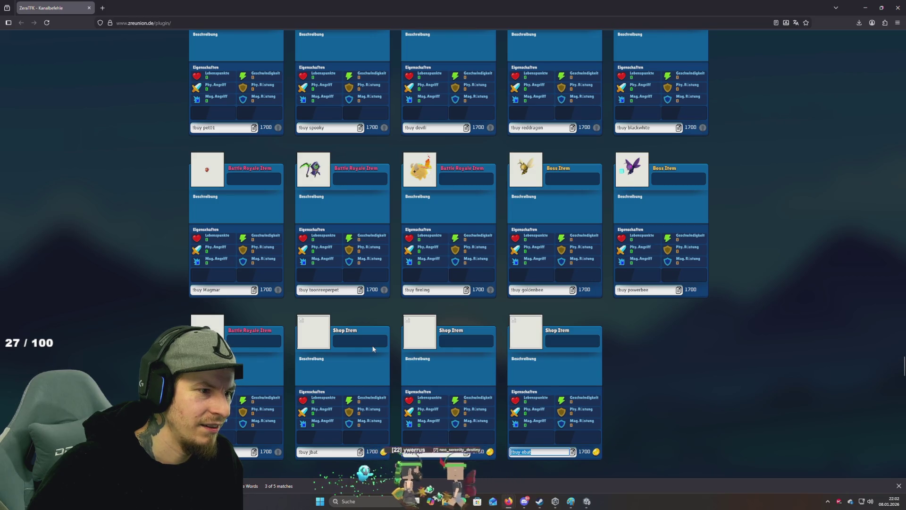
scroll(373, 349, "up", 6)
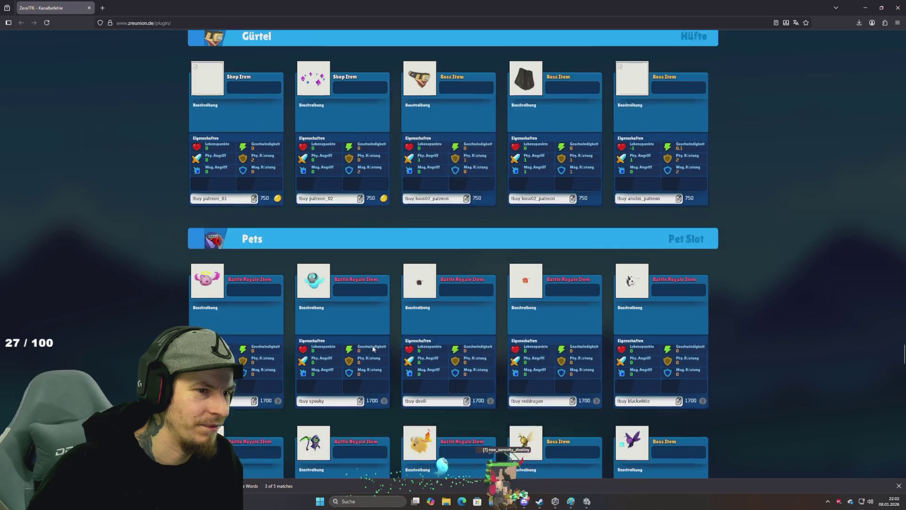
scroll(373, 349, "up", 1)
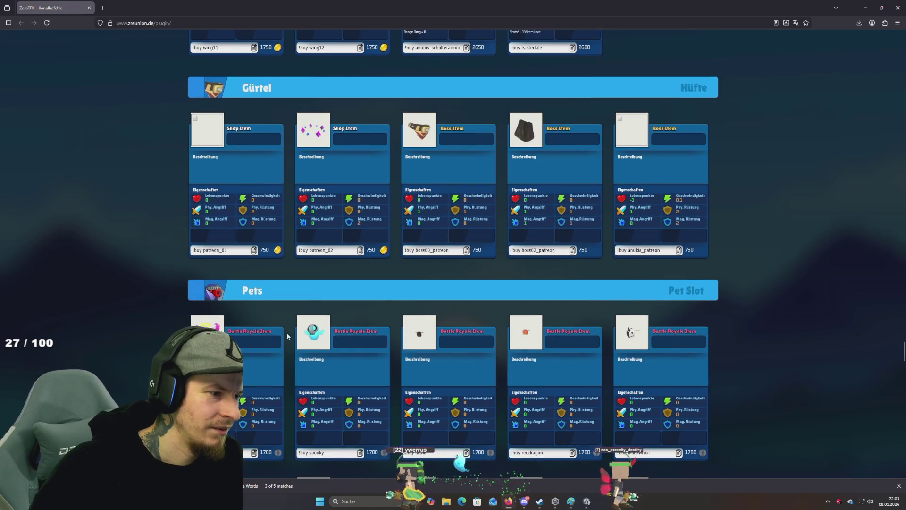
scroll(296, 239, "down", 5)
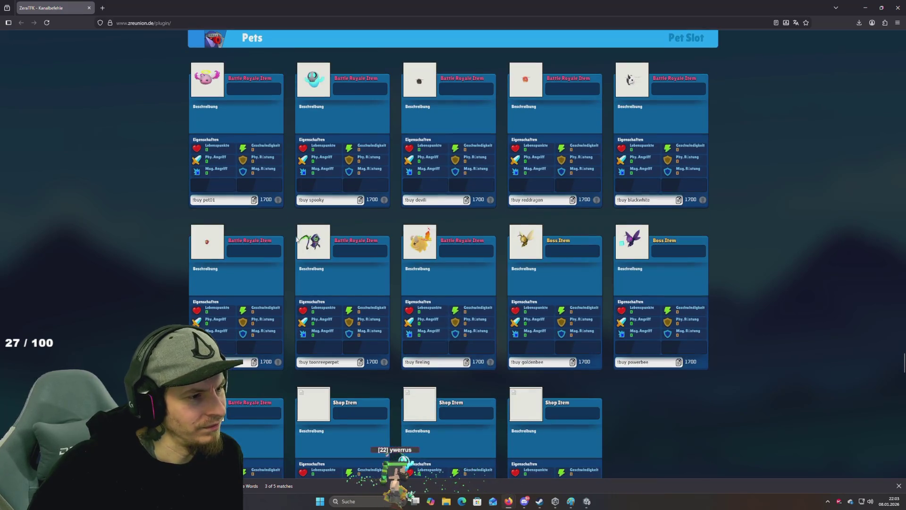
scroll(297, 239, "down", 6)
scroll(295, 236, "down", 6)
scroll(734, 327, "up", 13)
middle_click(770, 311)
scroll(744, 163, "up", 15)
left_click(738, 121)
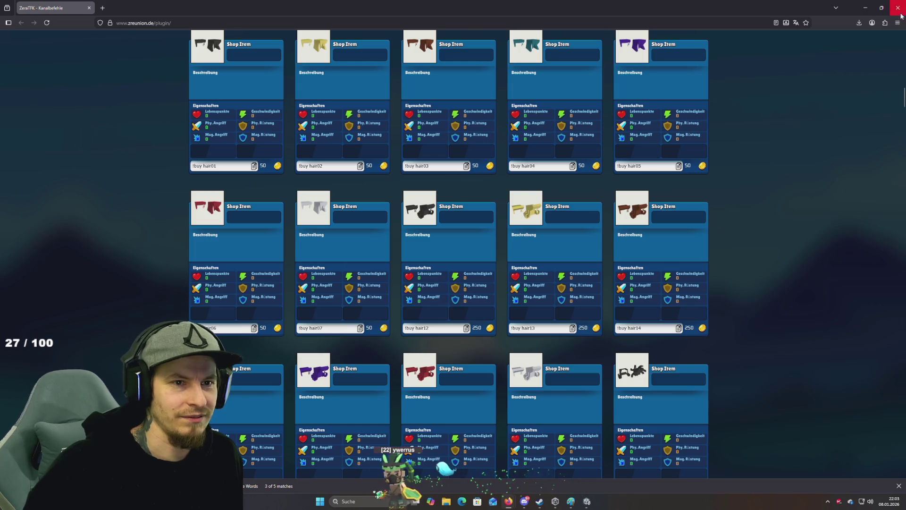
left_click(899, 13)
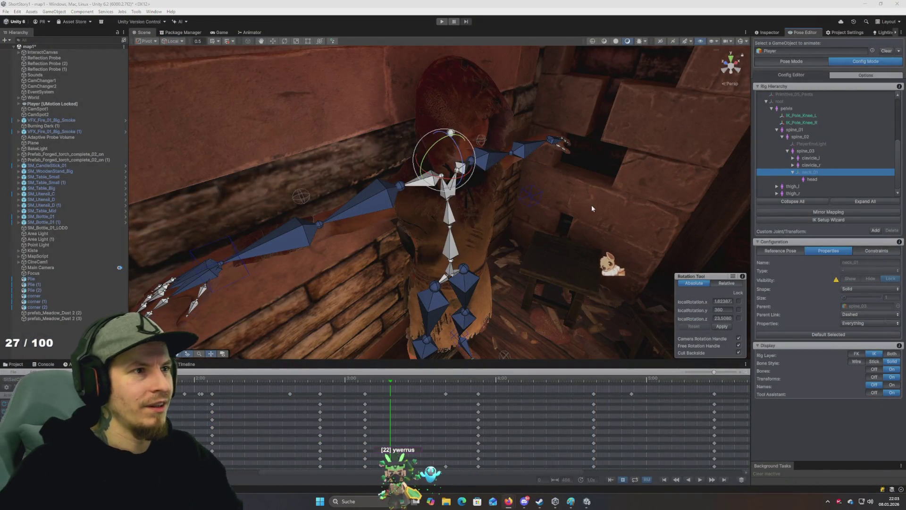
Orbit the rig, review the Reference Pose settings, and switch the Pose Editor to Pose Mode
mouse_move(539, 196)
left_mouse_down()
mouse_move(599, 206)
mouse_move(557, 202)
left_mouse_up()
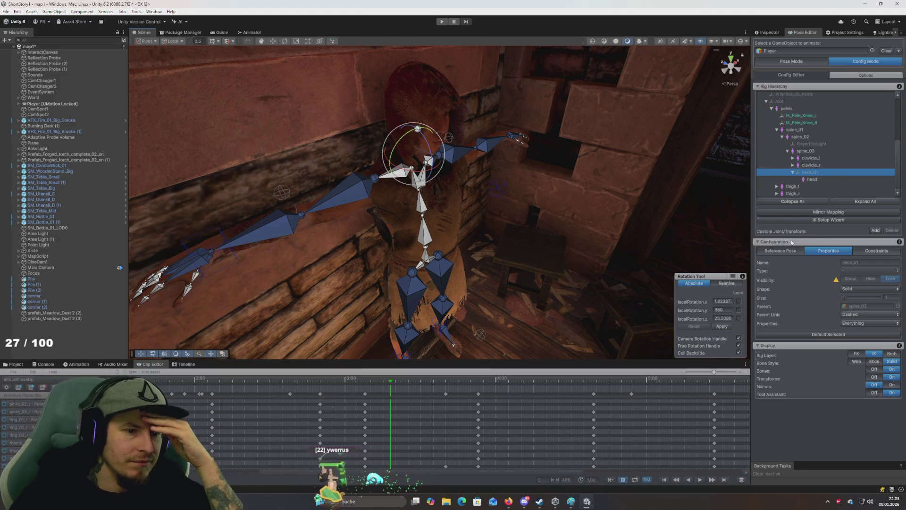
left_click(786, 254)
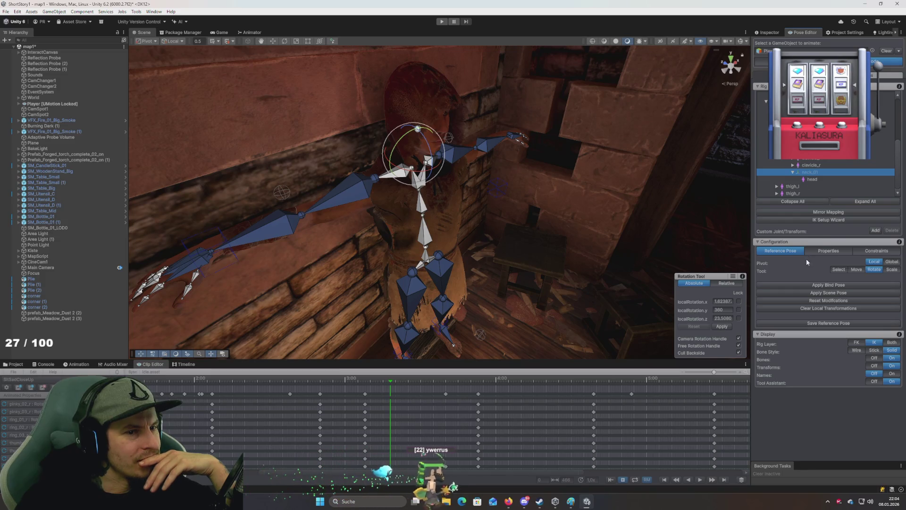
left_click(856, 269)
left_click(874, 269)
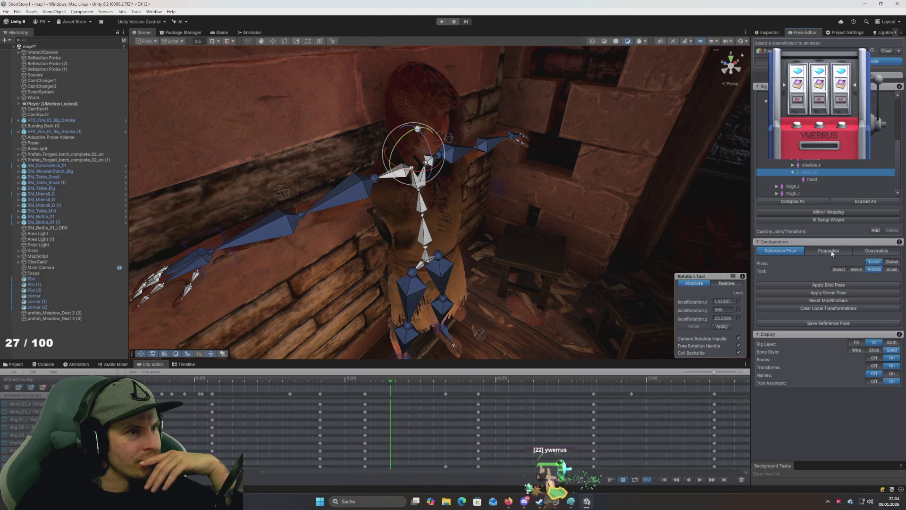
left_click(793, 62)
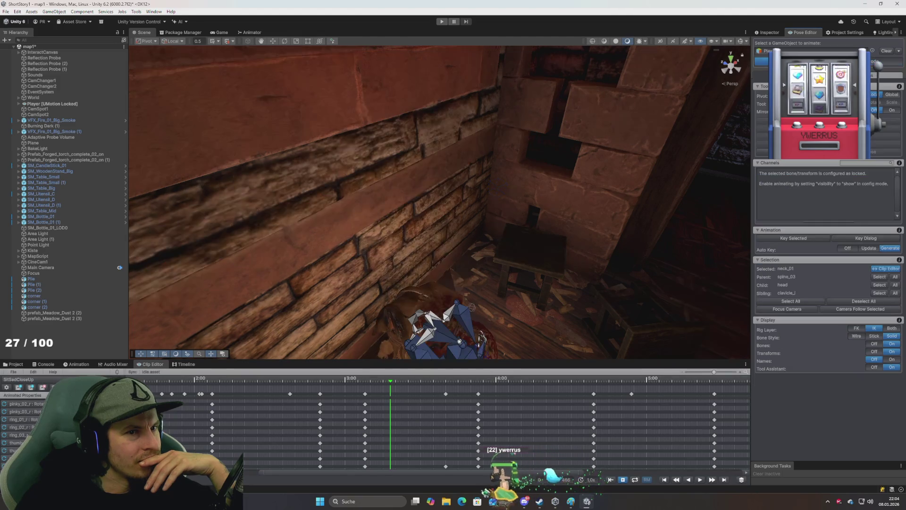
Frame and select the head bone, orbit to look down, and open the UMotion Settings
key("f")
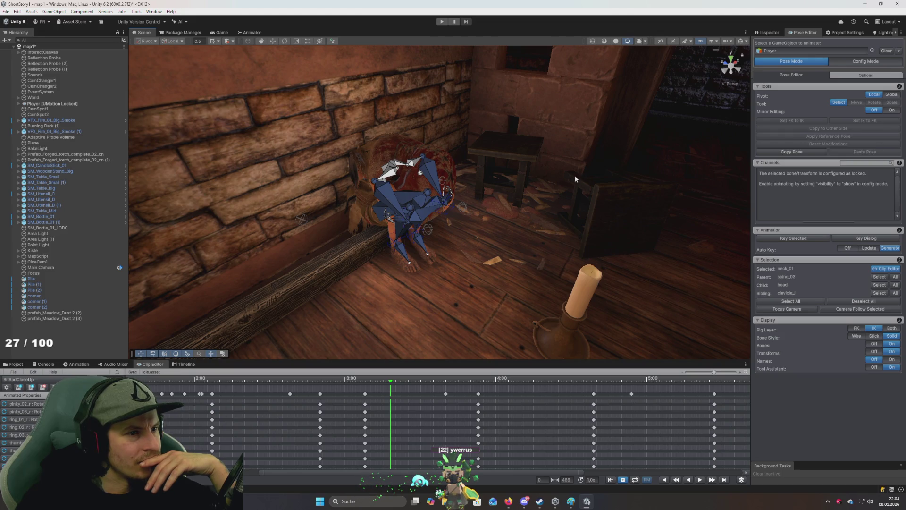
left_click(420, 173)
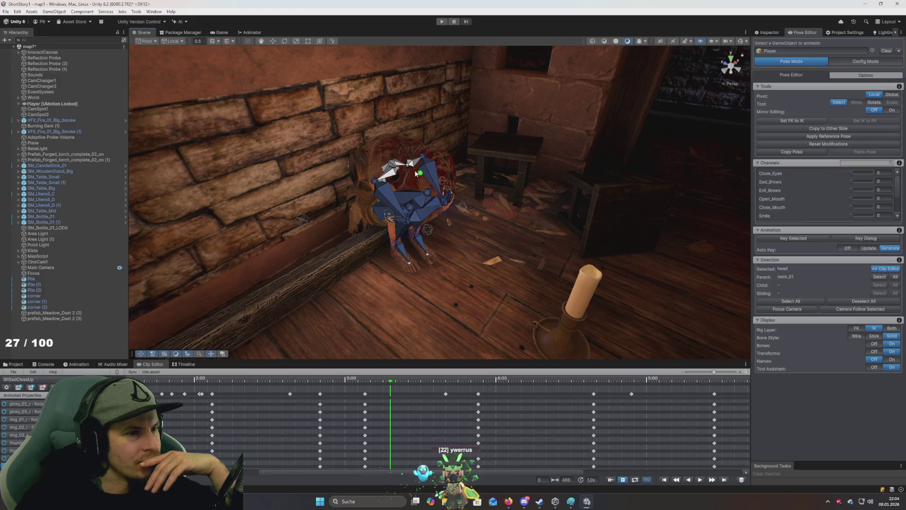
left_click_drag(411, 170, 373, 248)
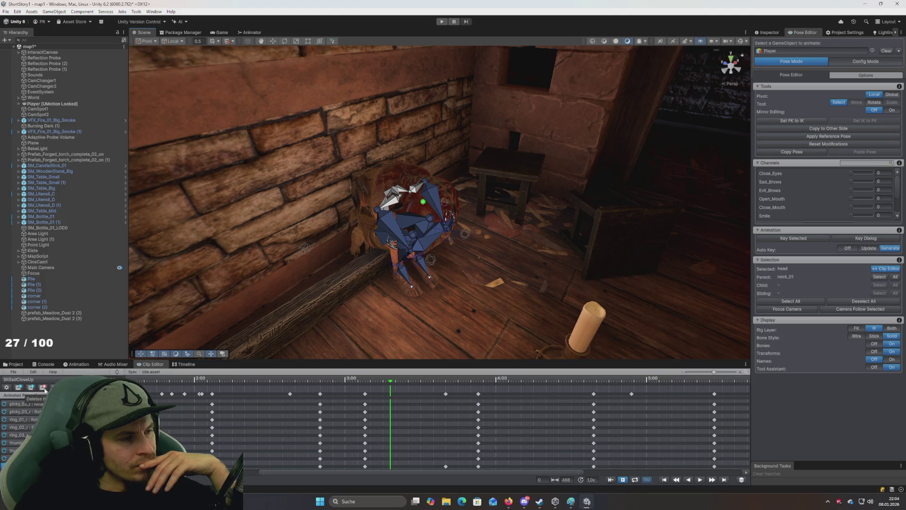
left_click(7, 387)
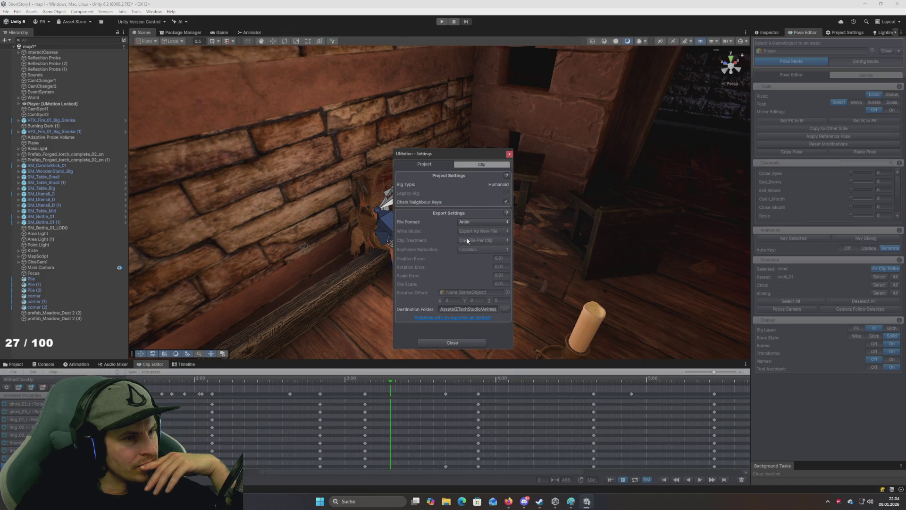
Keep Chain Neighbour Keys on, check the Clip tab, return to Project, and close Settings
left_click(506, 197)
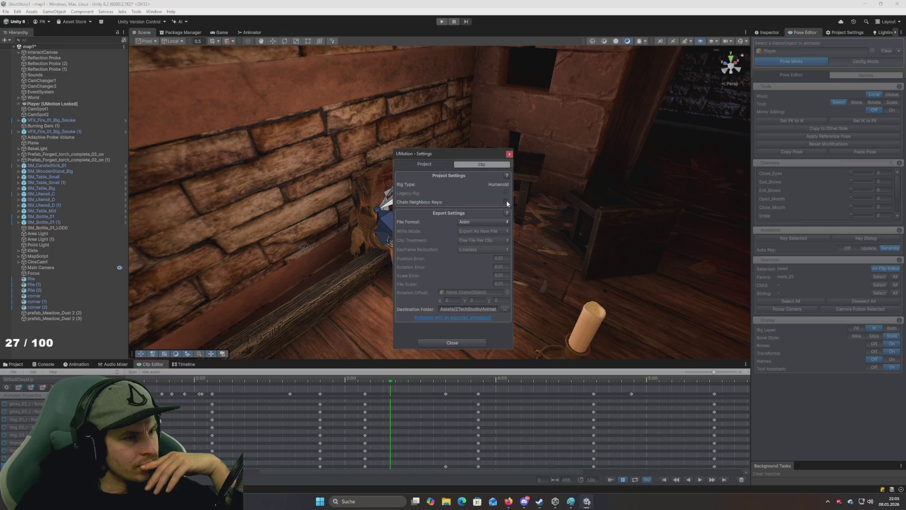
left_click(506, 201)
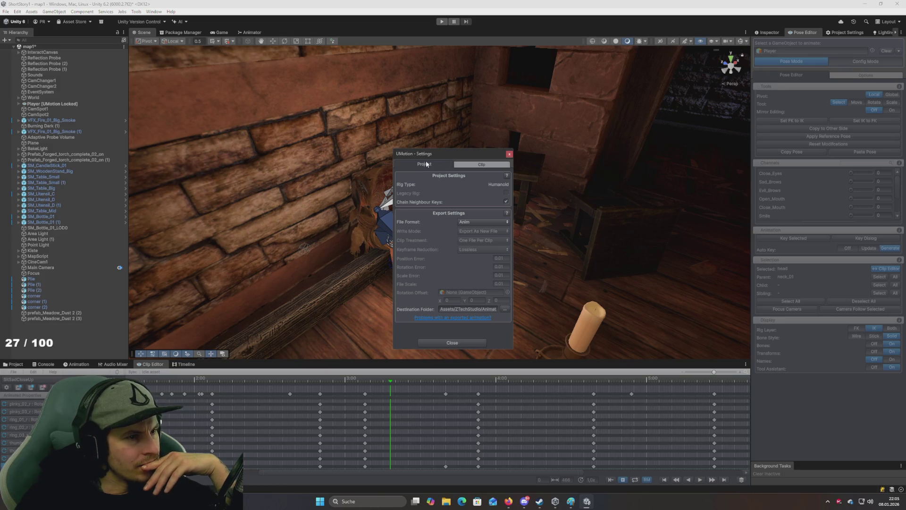
left_click(479, 165)
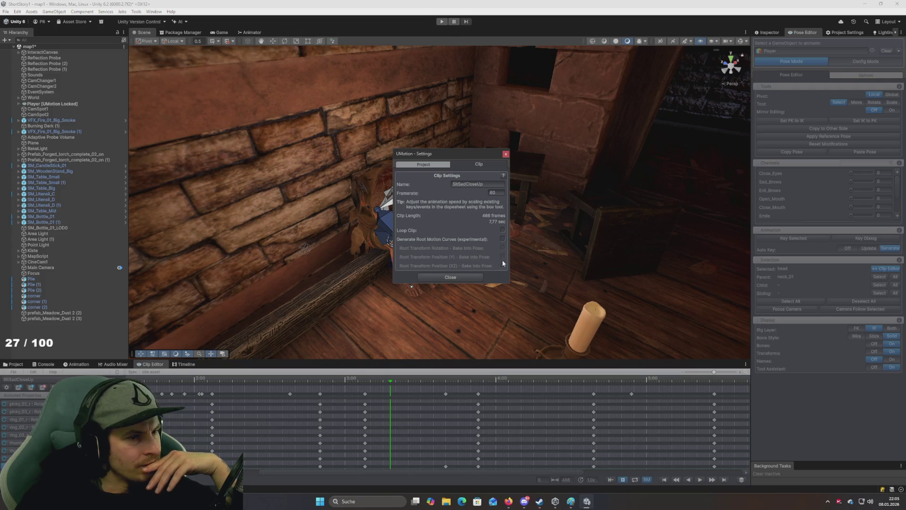
mouse_move(474, 239)
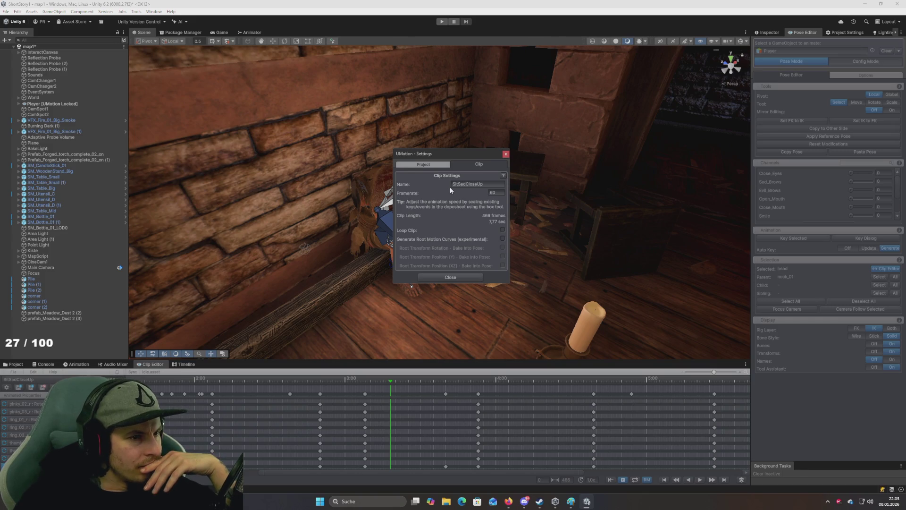
left_click(429, 166)
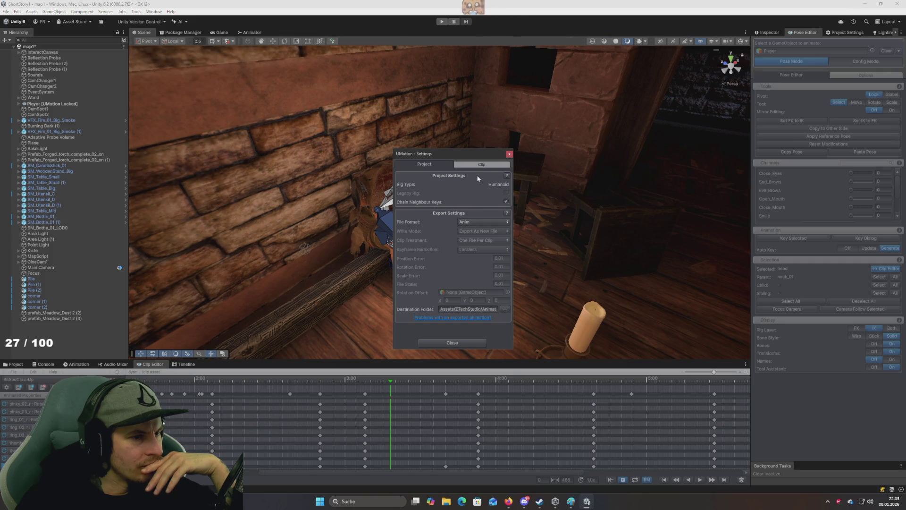
left_click(510, 154)
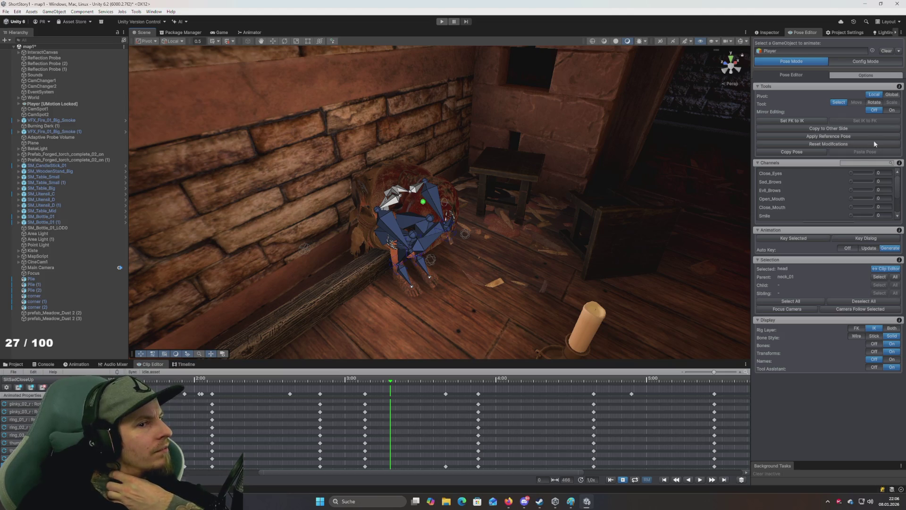
Switch the Pose Editor back to Config Mode to list the Player's bone hierarchy
left_click(866, 61)
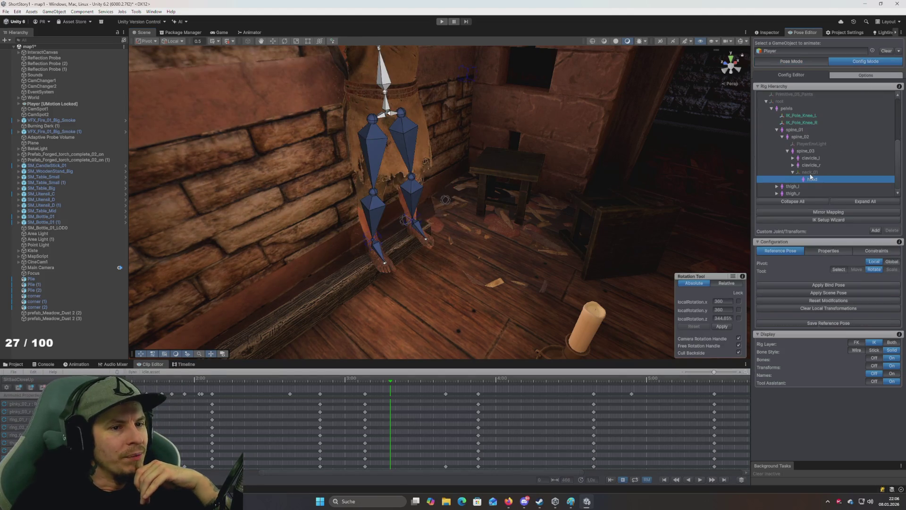
Select neck_01 and frame the view on it, briefly checking the clavicle_r bone
left_click(810, 172)
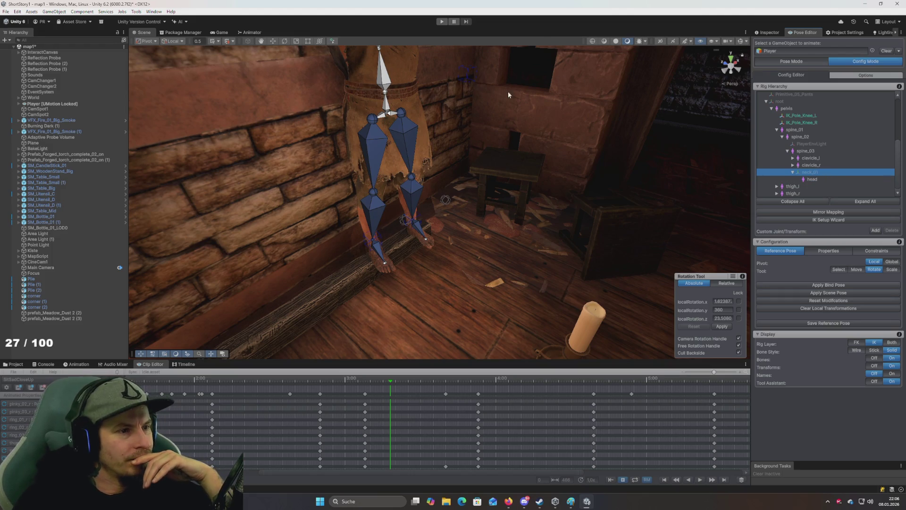
key("f")
scroll(445, 167, "up", 3)
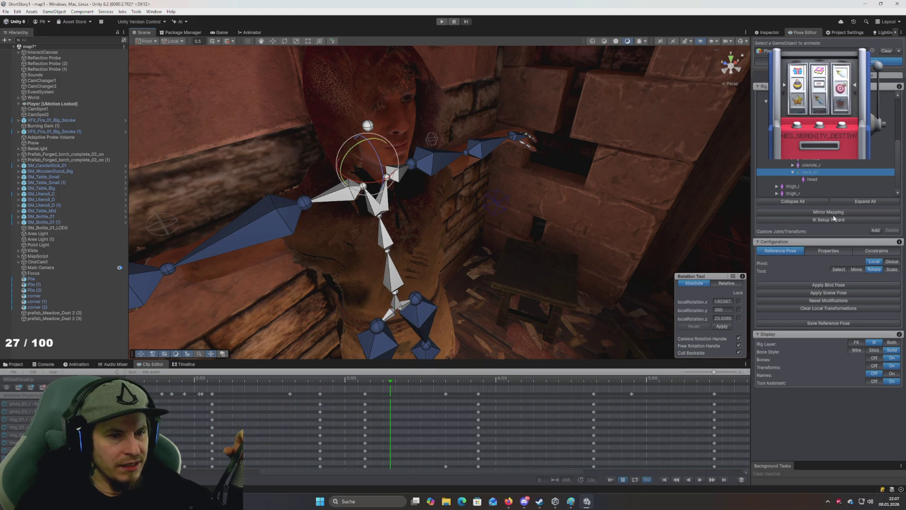
left_click(812, 165)
left_click(813, 172)
left_click(812, 166)
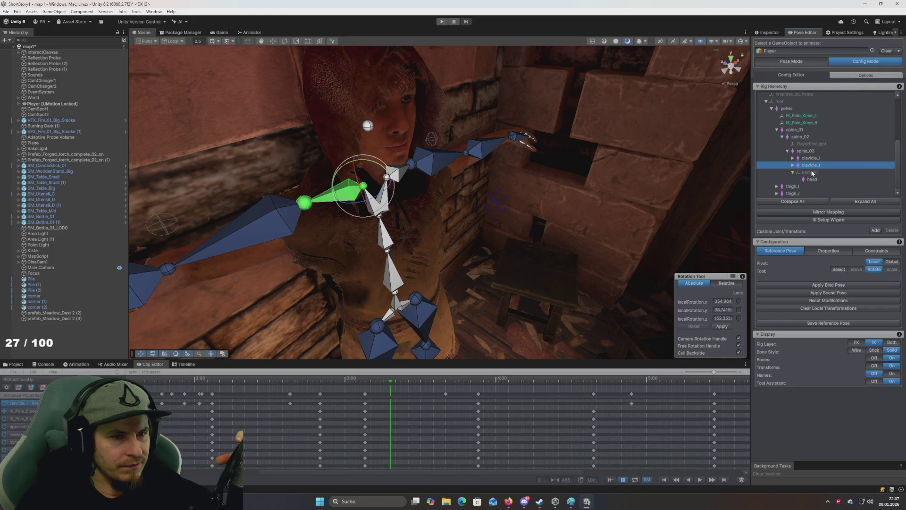
left_click(812, 173)
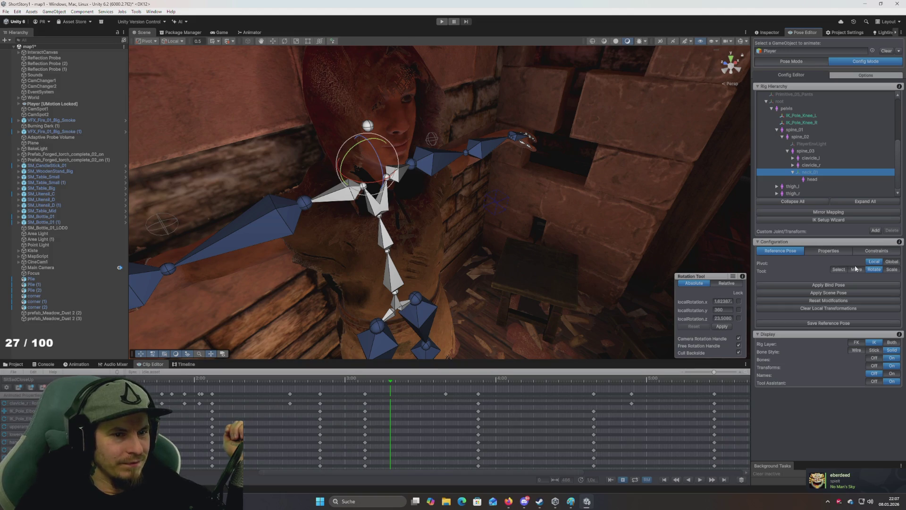
Show neck_01's Constraints and Properties pages, then select clavicle_r
left_click(877, 251)
left_click(829, 250)
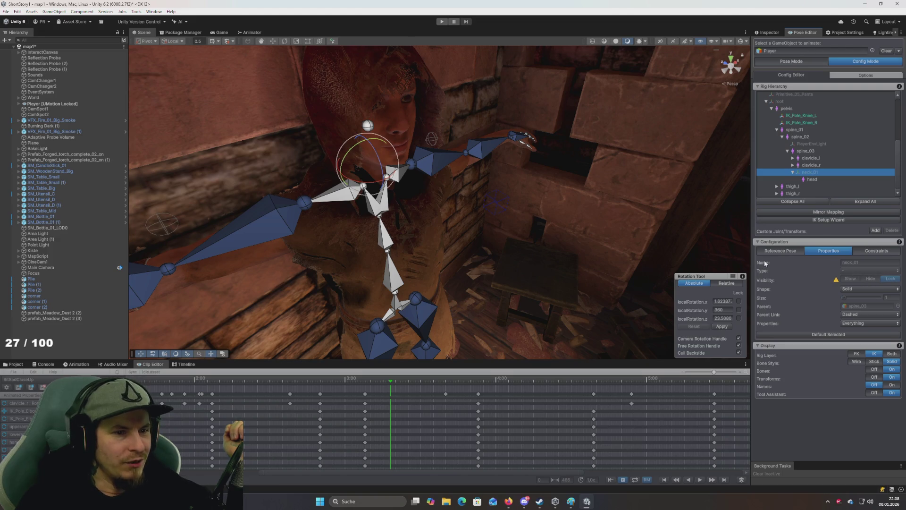
left_click(800, 166)
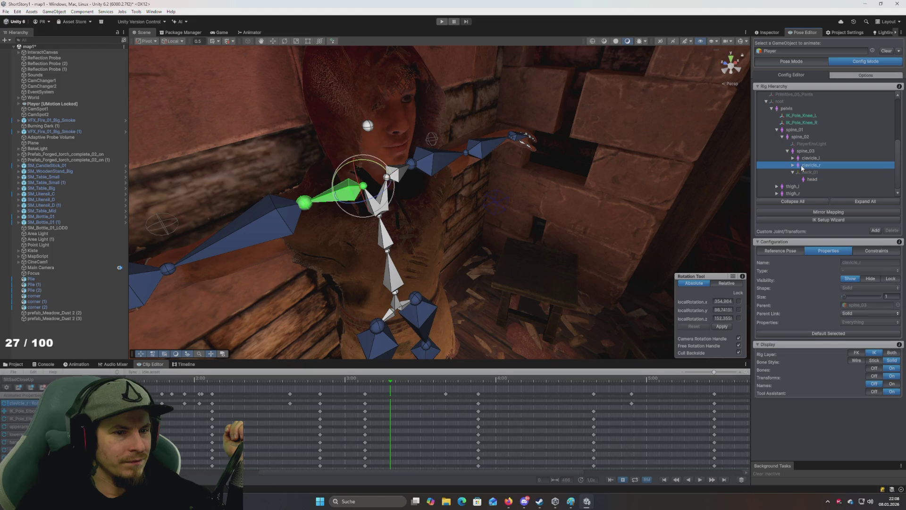
Reselect neck_01, switch to the Inspector and back to the Pose Editor, then select Player in the Hierarchy
left_click(802, 172)
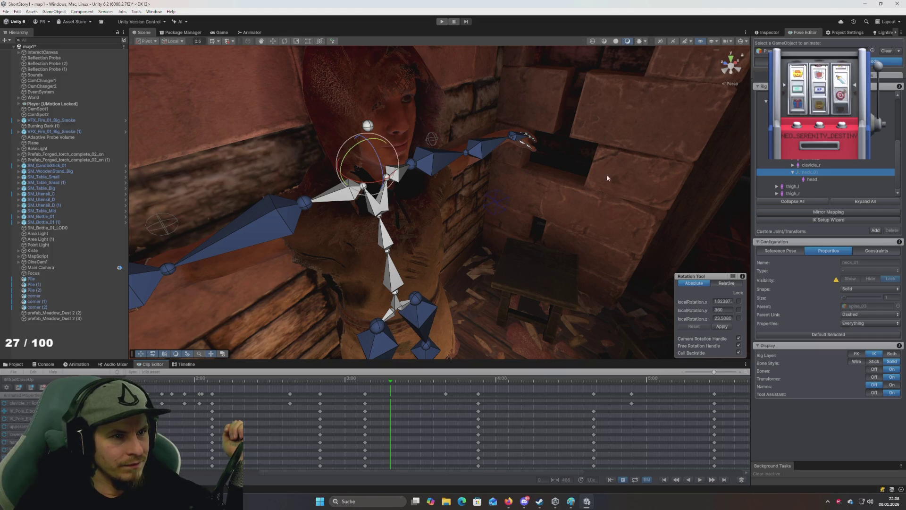
left_click(770, 33)
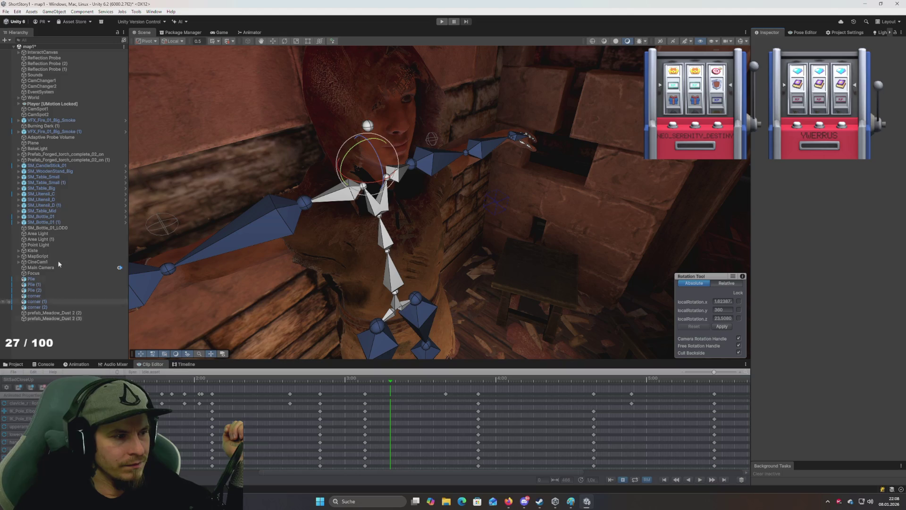
left_click(495, 139)
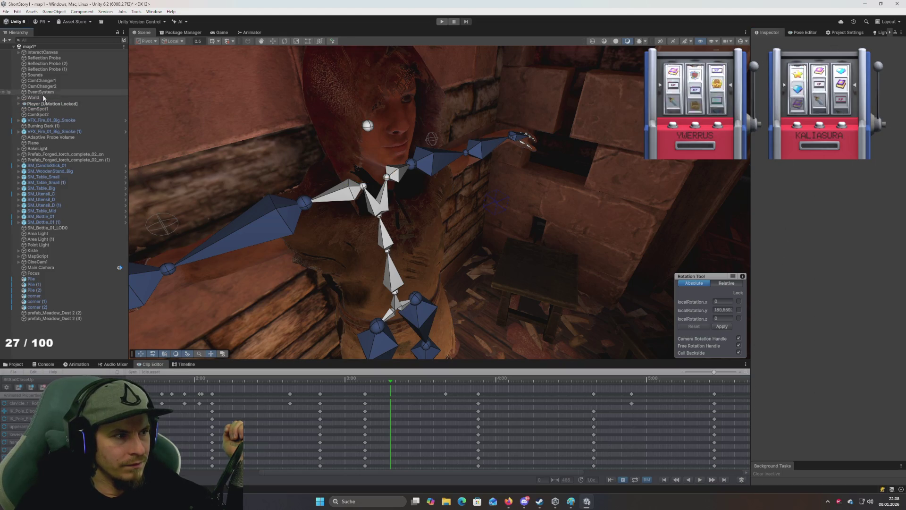
left_click(803, 32)
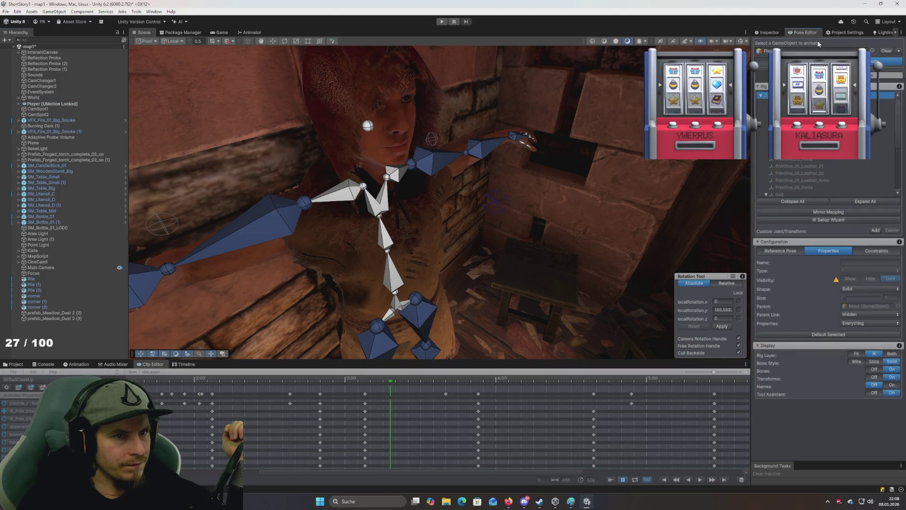
left_click(40, 104)
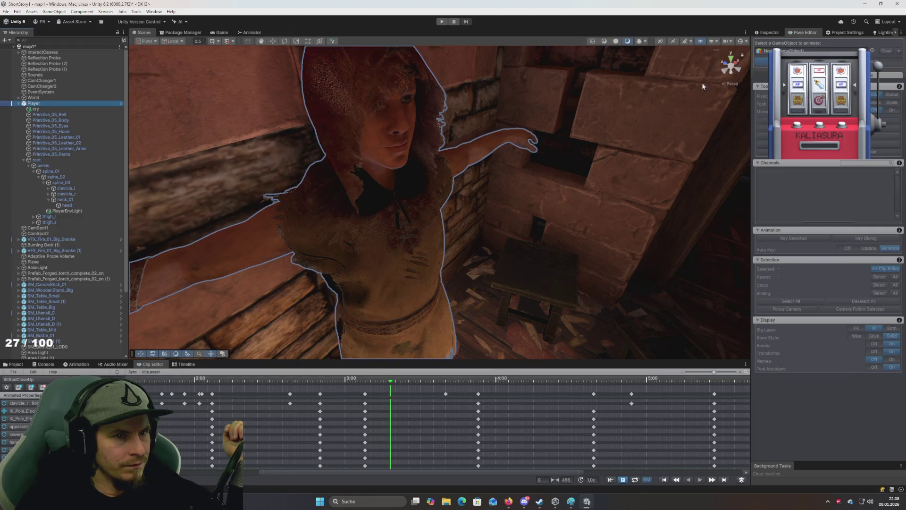
Find Primitive_05Avatar through the Player's Animator Avatar field and open its bone mapping configuration
left_click(769, 32)
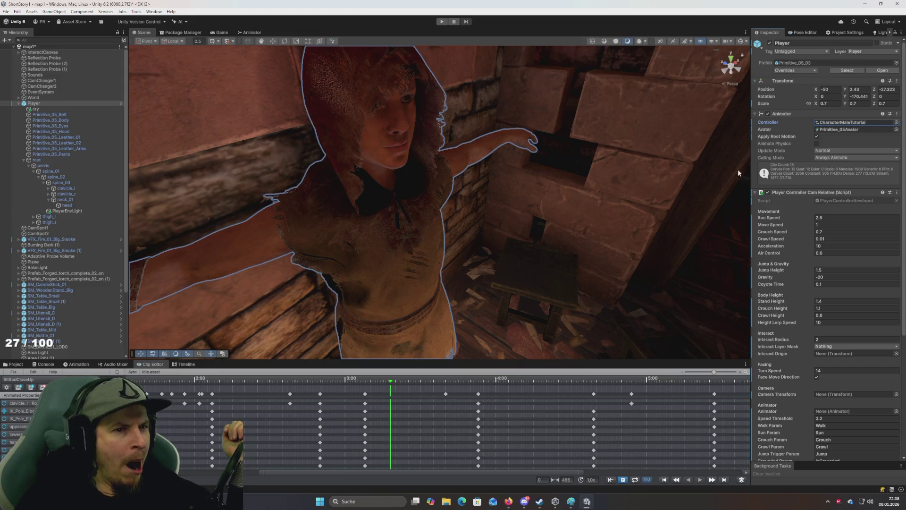
left_click(835, 130)
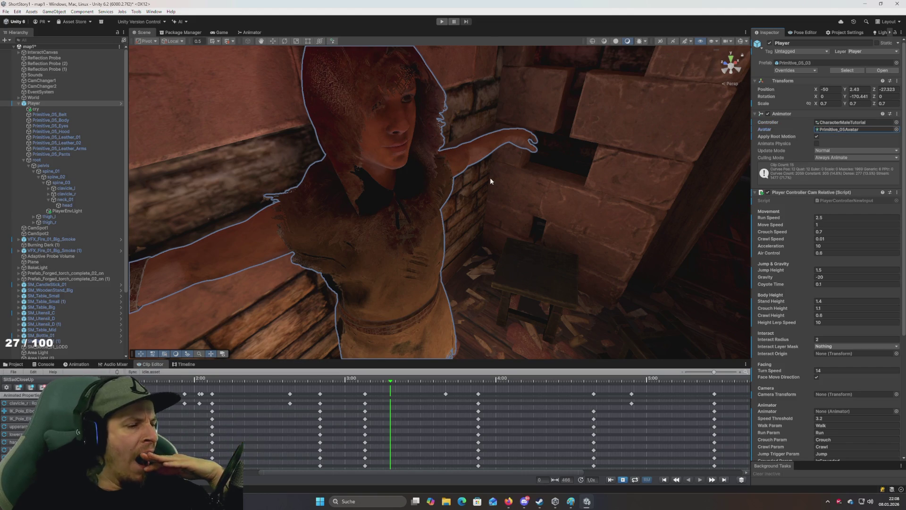
left_click(16, 364)
left_click(255, 448)
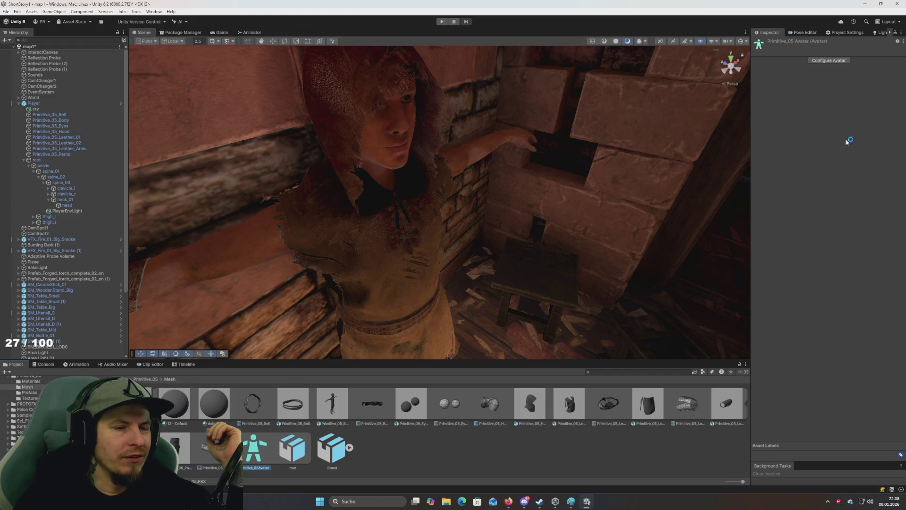
left_click(829, 60)
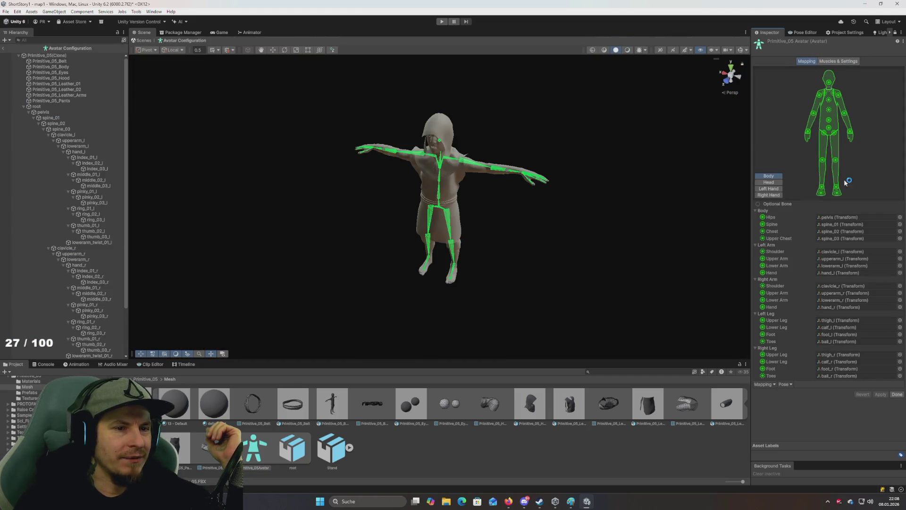
Check the Upper Chest and Chest bone mappings and collapse the left arm mappings
scroll(547, 150, "up", 8)
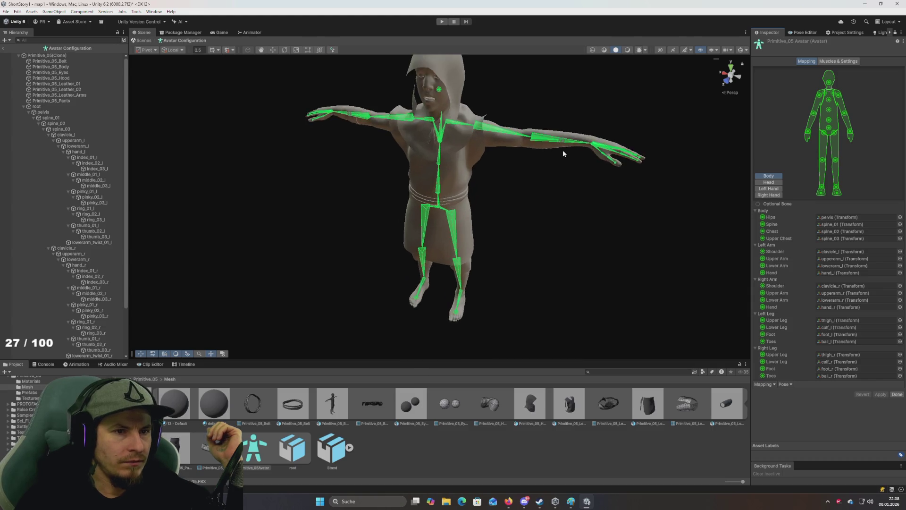
scroll(563, 154, "up", 2)
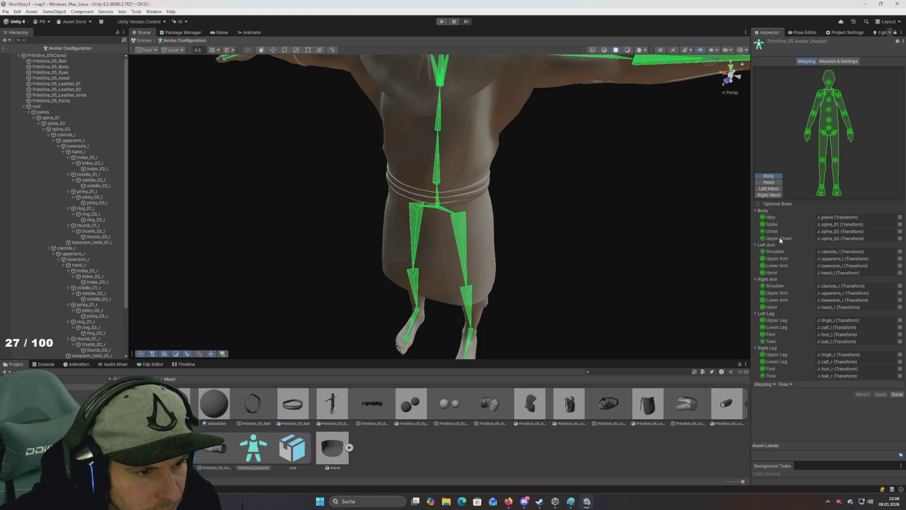
left_click(839, 238)
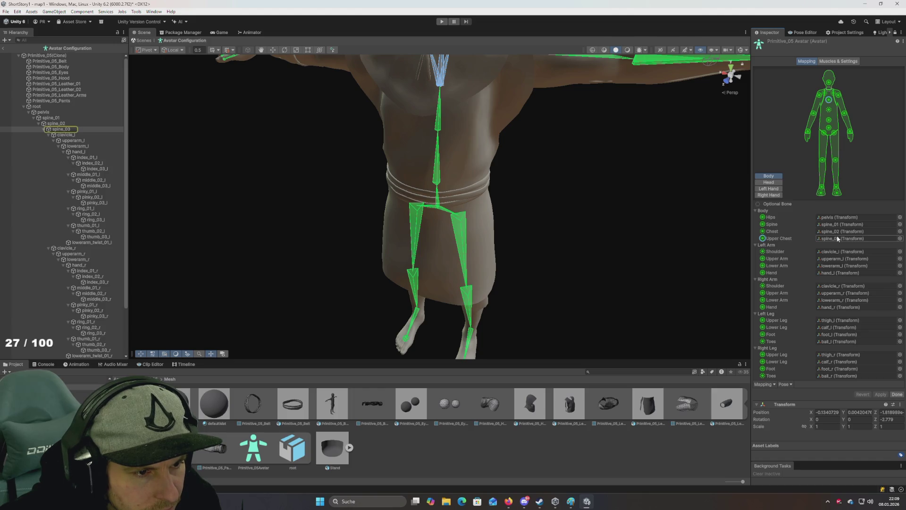
left_click(840, 232)
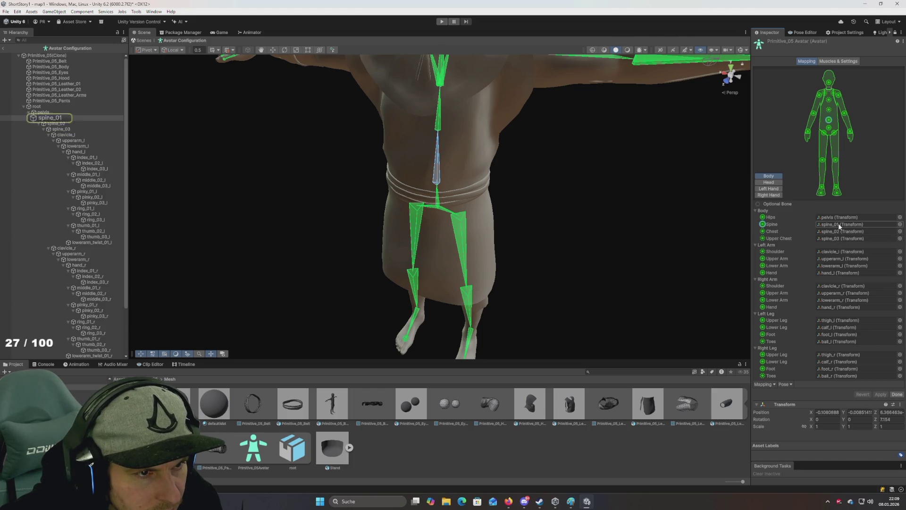
left_click(840, 242)
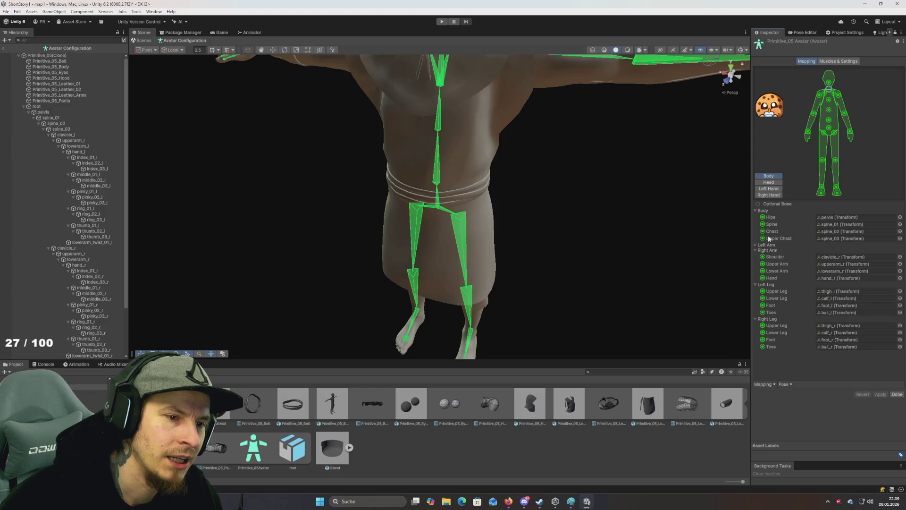
Automap the avatar's bones with Mapping > Automap, then apply Pose > Enforce T-Pose
left_click(763, 384)
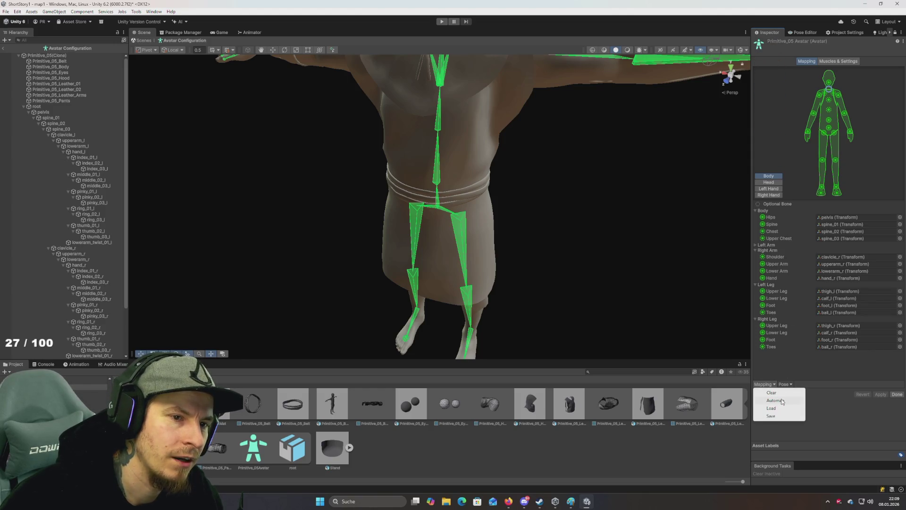
left_click(782, 401)
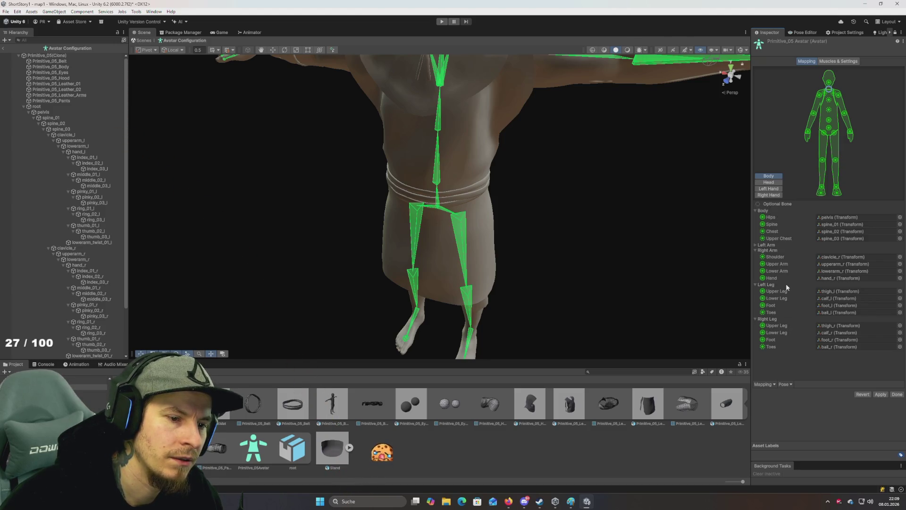
left_click(765, 384)
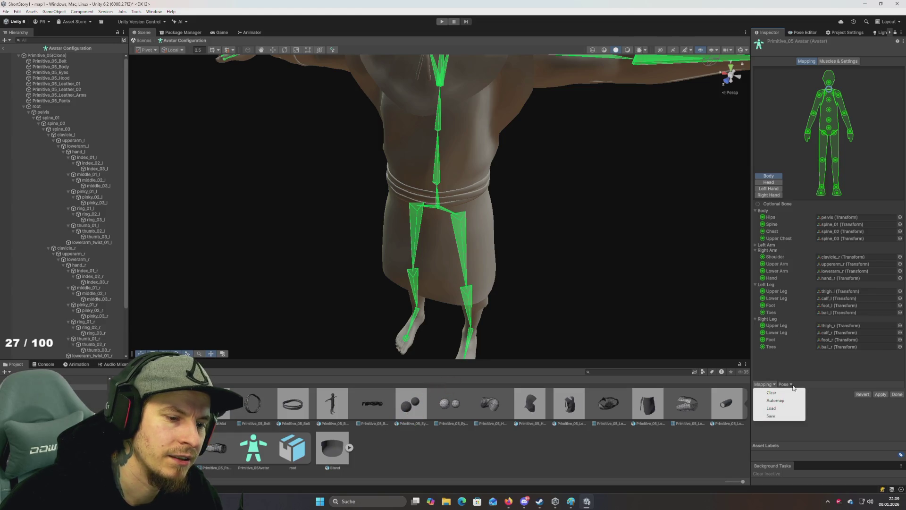
left_click(789, 385)
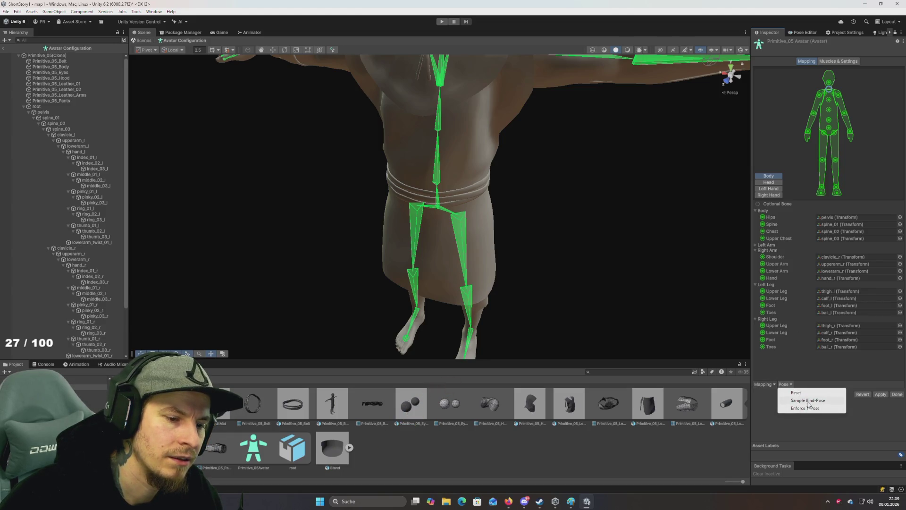
left_click(808, 408)
scroll(613, 297, "down", 3)
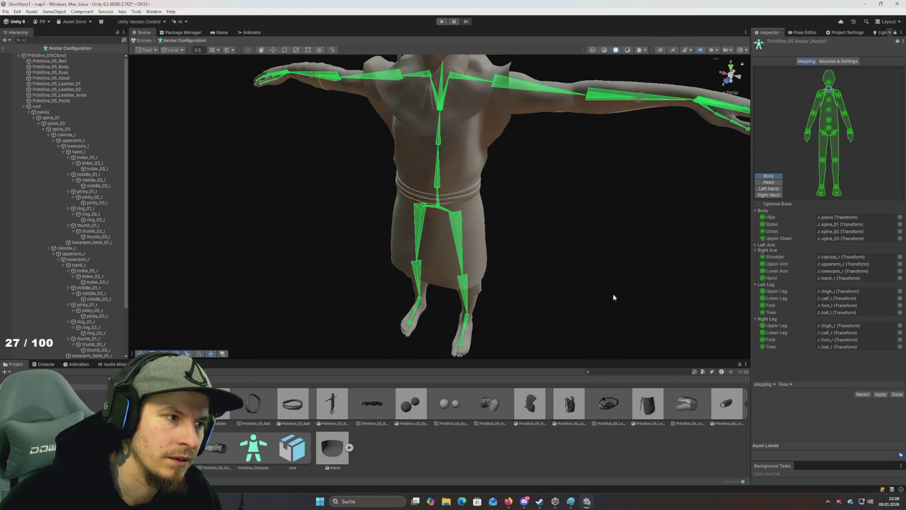
Collapse the clavicle_l and clavicle_r branches so neck_01 and head show under spine_03
mouse_move(569, 231)
left_mouse_down()
mouse_move(581, 313)
mouse_move(499, 210)
mouse_move(532, 233)
mouse_move(645, 230)
left_mouse_up()
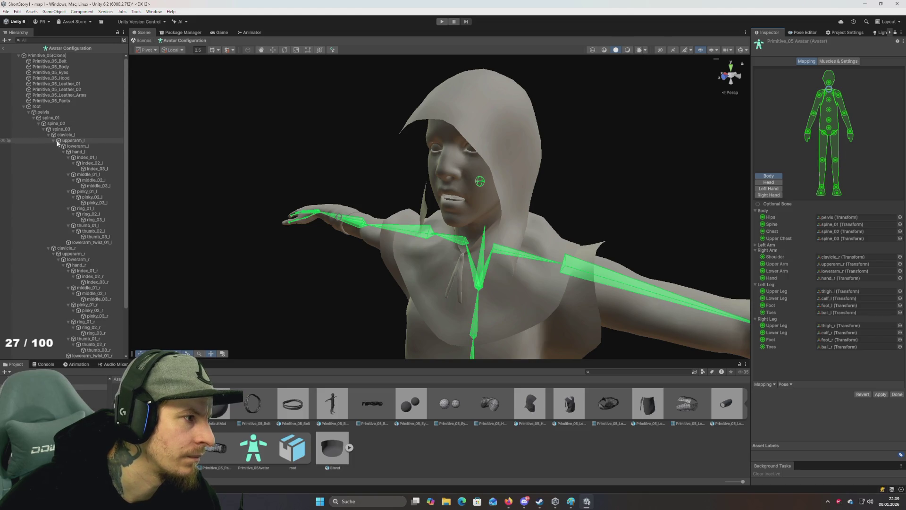
left_click(48, 135)
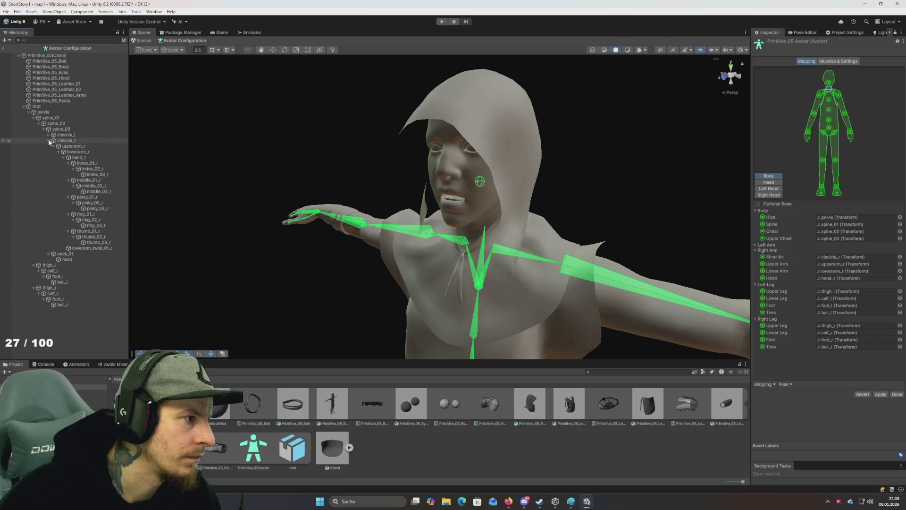
left_click(48, 140)
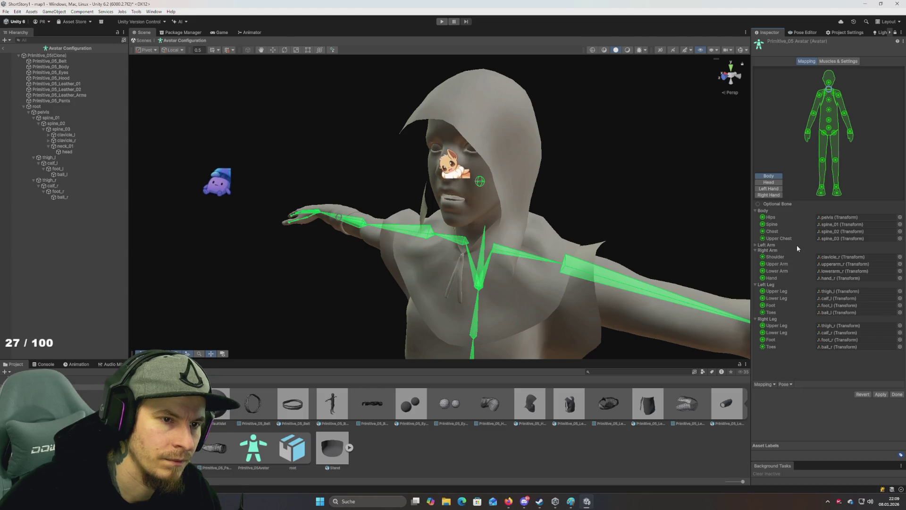
Inspect the Head muscles in Muscles & Settings, dismissing the import prompt, then return to Mapping
left_click(837, 62)
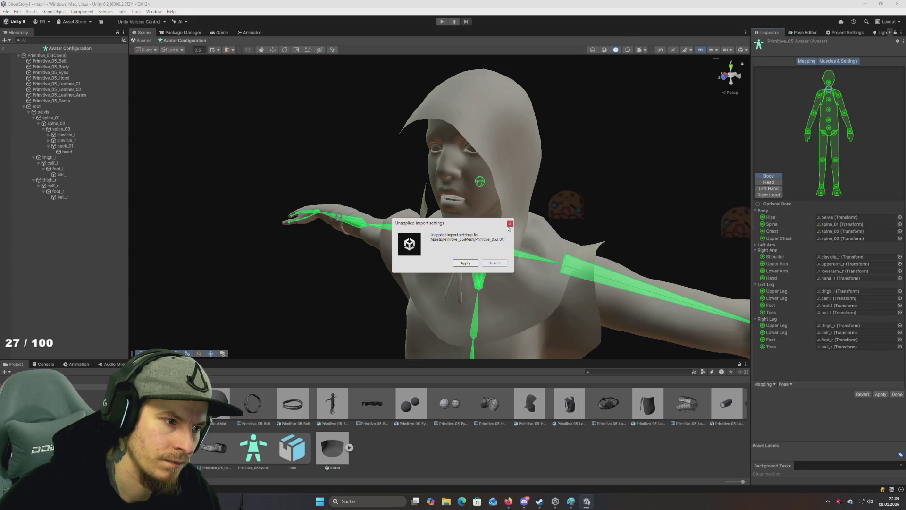
left_click(496, 264)
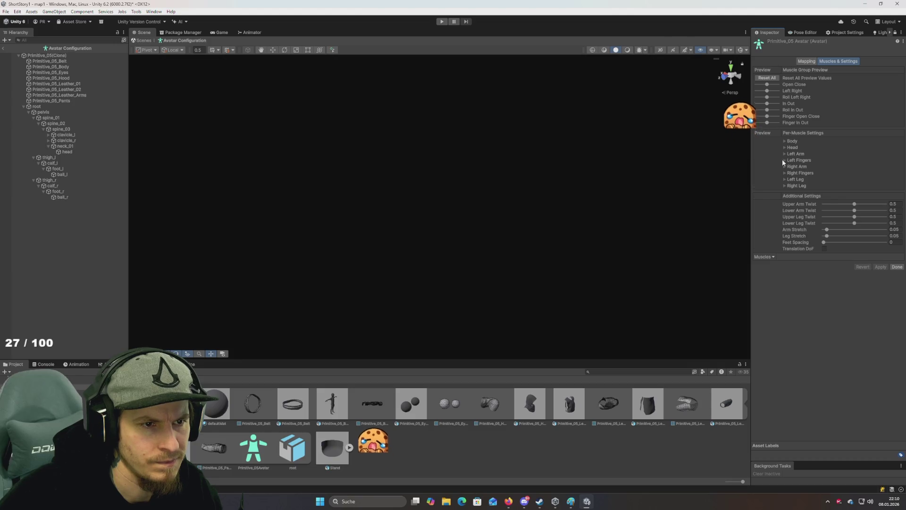
left_click(792, 148)
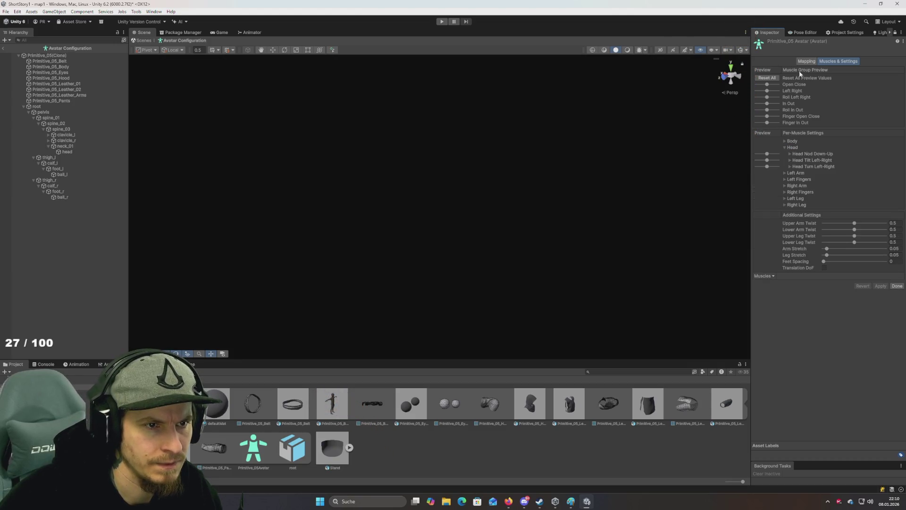
left_click(806, 62)
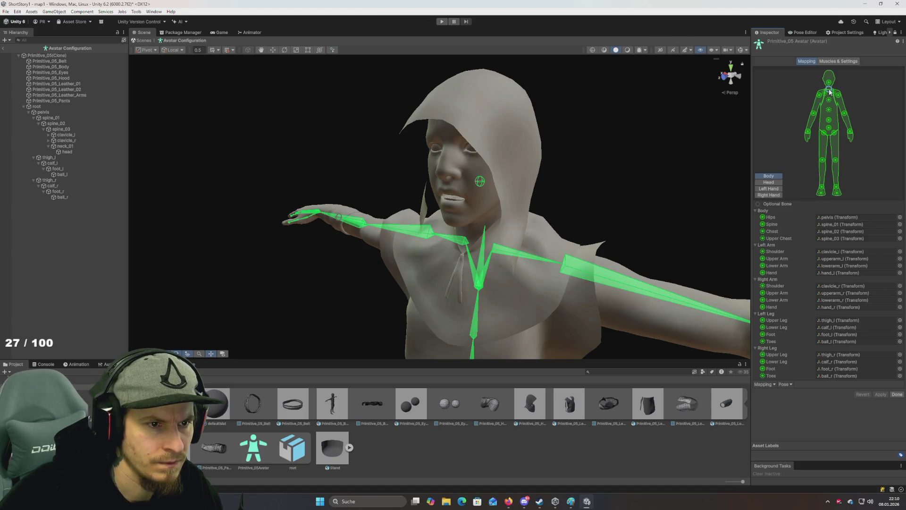
Drag neck_01 into the Head group's Neck slot and finish with Done
left_click(769, 183)
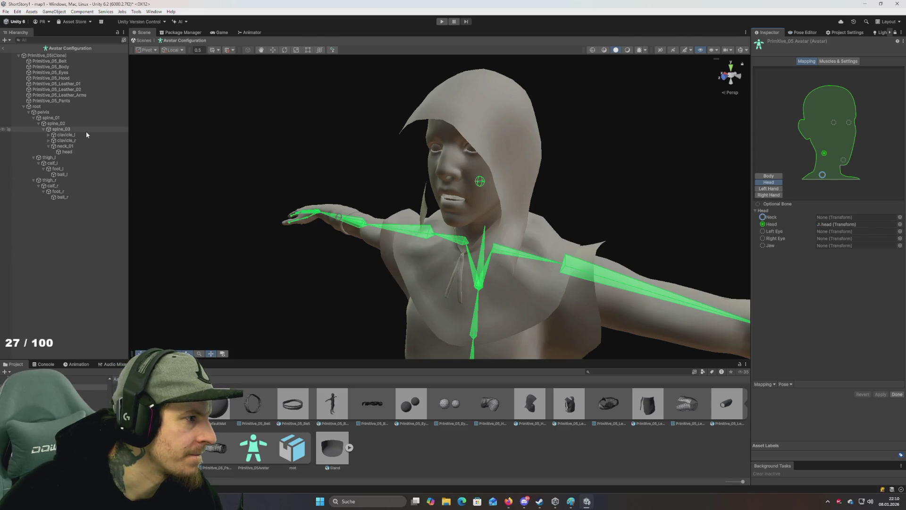
left_click_drag(65, 145, 831, 218)
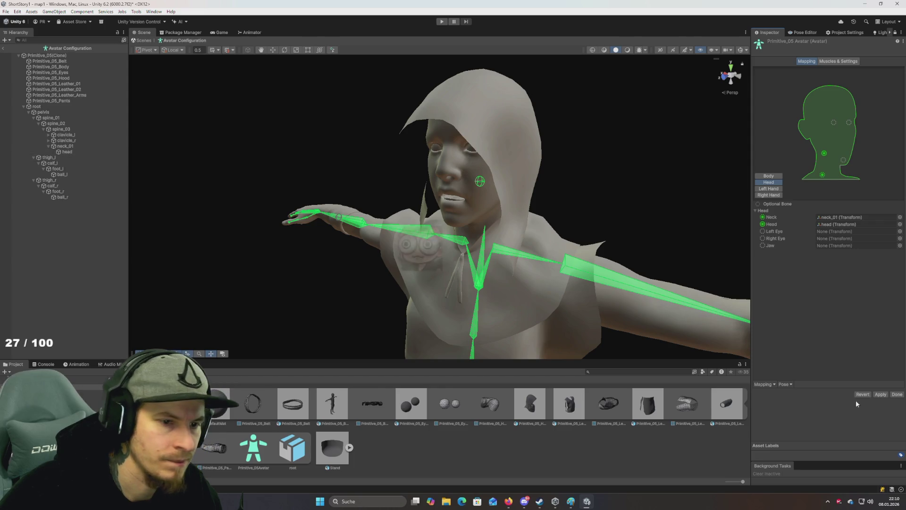
left_click(897, 395)
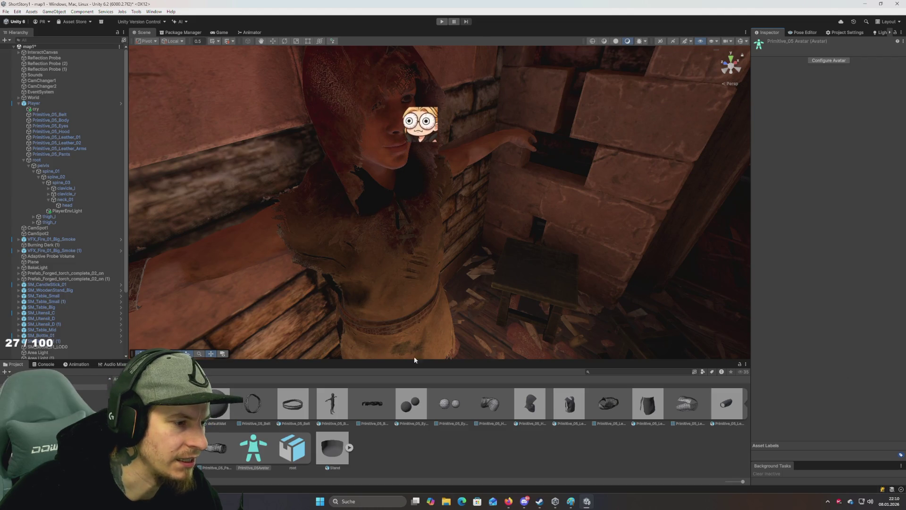
Select Player and open the Primitive_05 model's import settings through its avatar
left_click(34, 103)
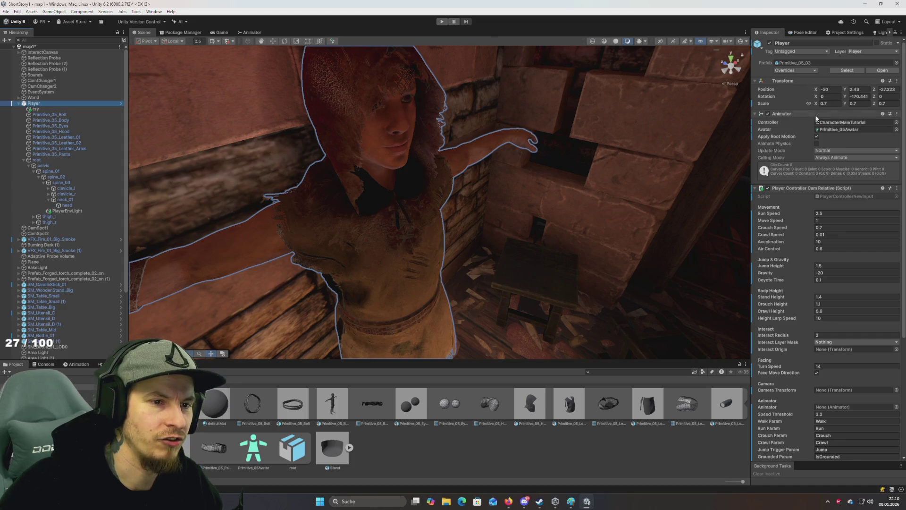
left_click(839, 130)
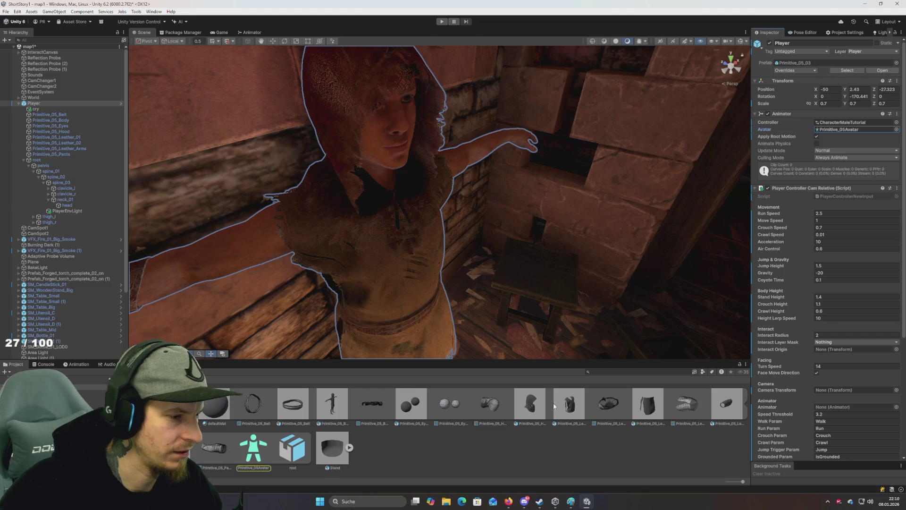
left_click(530, 404)
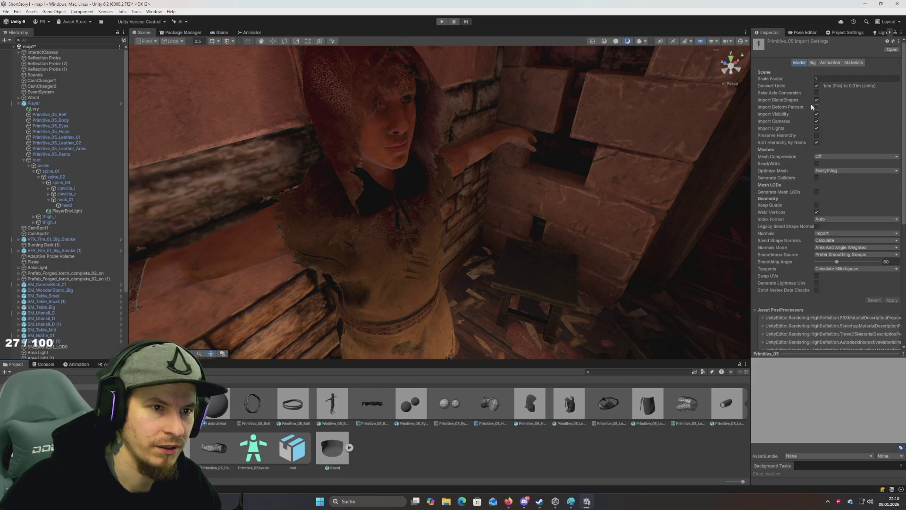
Confirm the neck mapping in the Rig tab's avatar configuration, then return to the Pose Editor
left_click(812, 63)
left_click(830, 62)
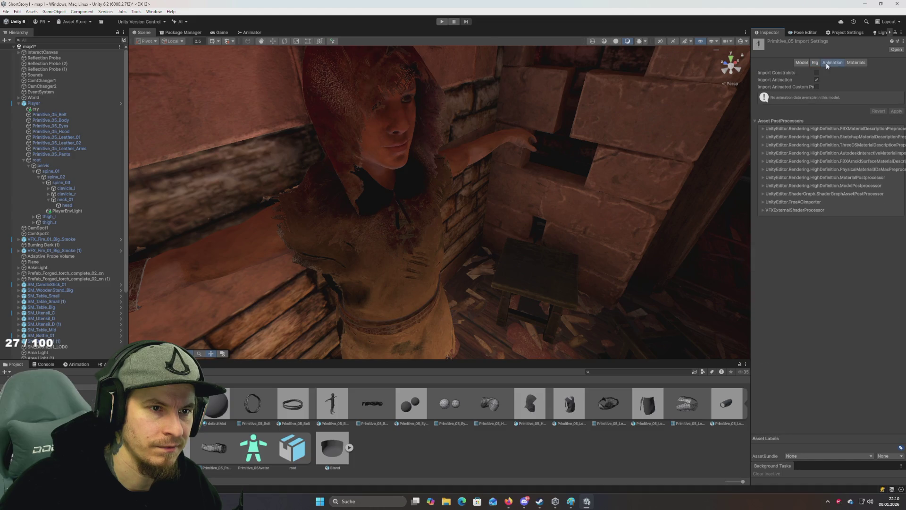
left_click(815, 64)
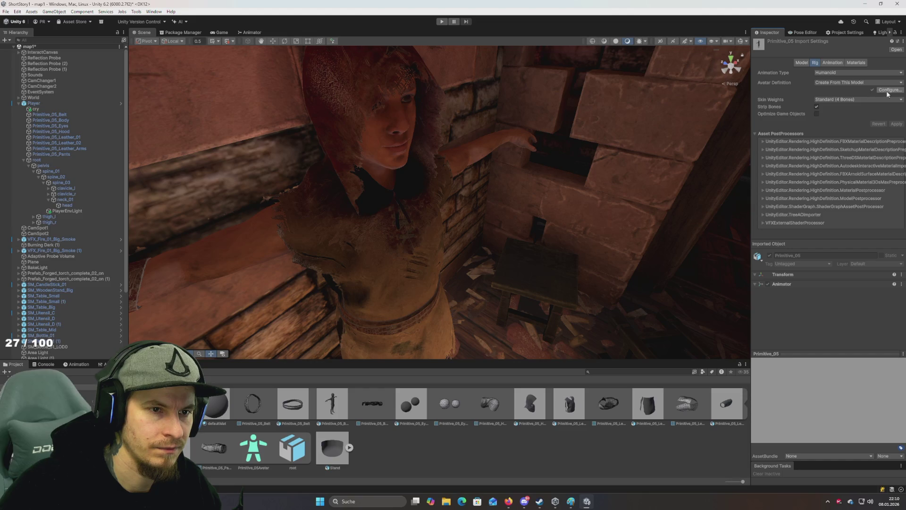
left_click(888, 90)
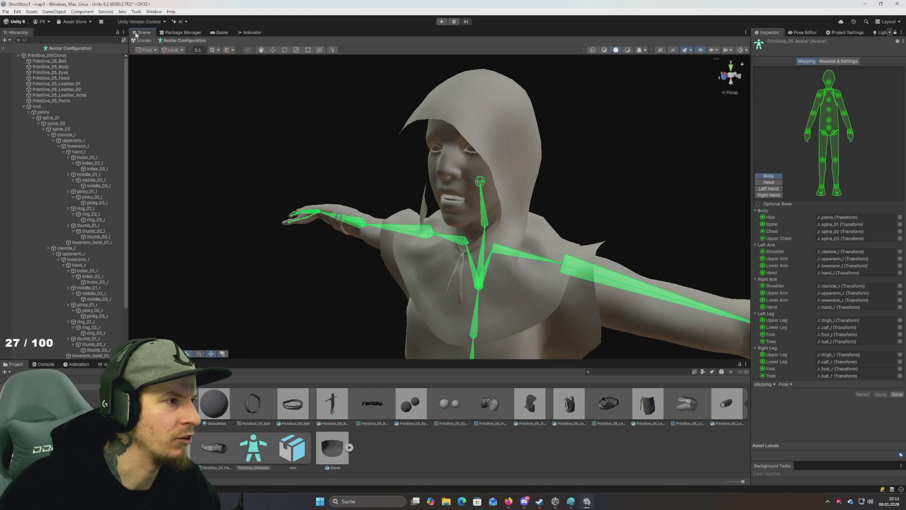
left_click(5, 48)
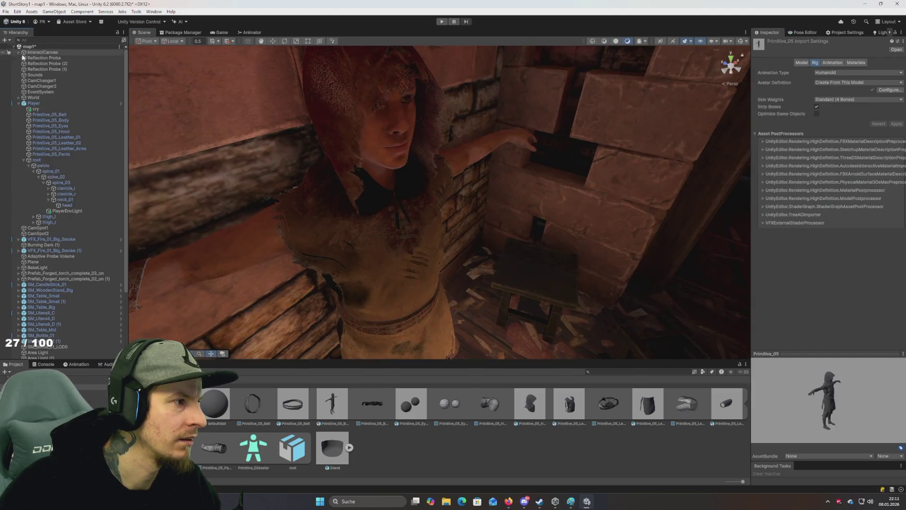
left_click(803, 33)
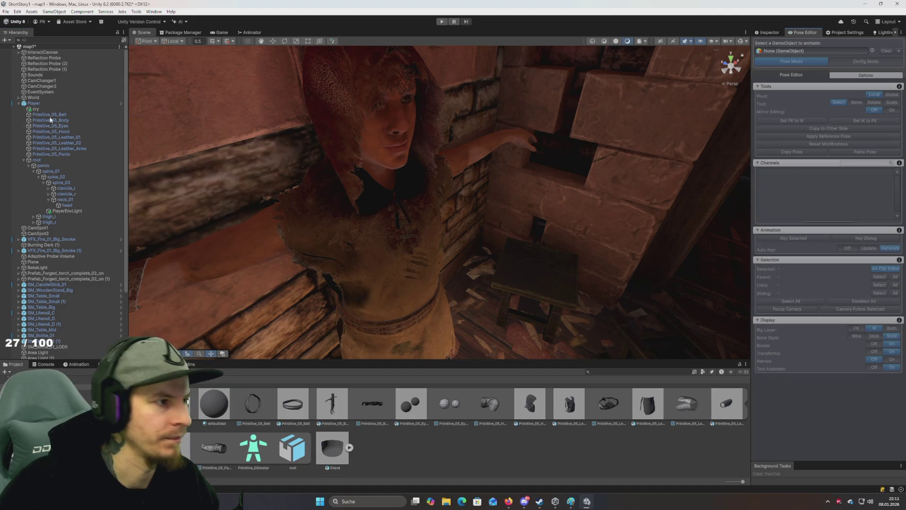
Load Player into the Pose Editor, switch to Config Mode, and select neck_01 in the Rig Hierarchy
left_click_drag(781, 51, 781, 53)
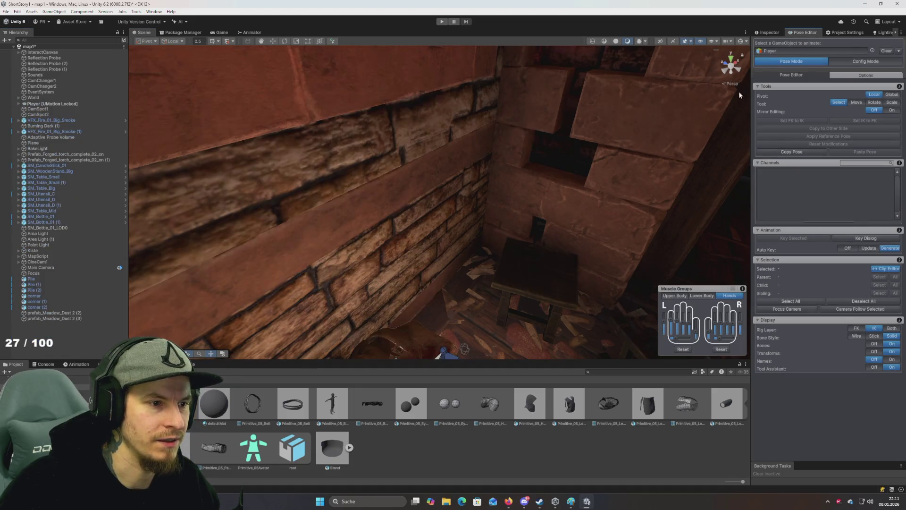
mouse_move(614, 147)
left_mouse_down()
mouse_move(619, 217)
mouse_move(698, 250)
mouse_move(677, 253)
mouse_move(453, 178)
mouse_move(500, 195)
mouse_move(550, 148)
mouse_move(600, 160)
left_mouse_up()
left_click(862, 64)
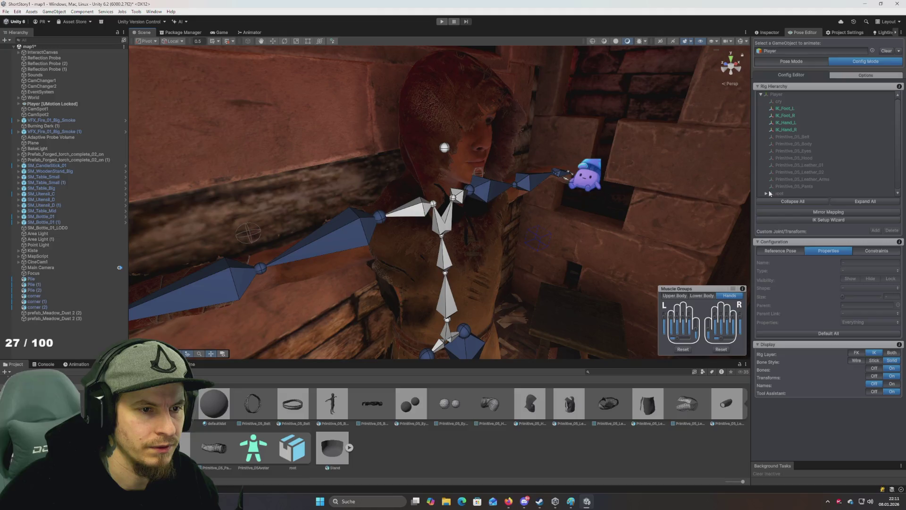
left_click(446, 149)
left_click(815, 186)
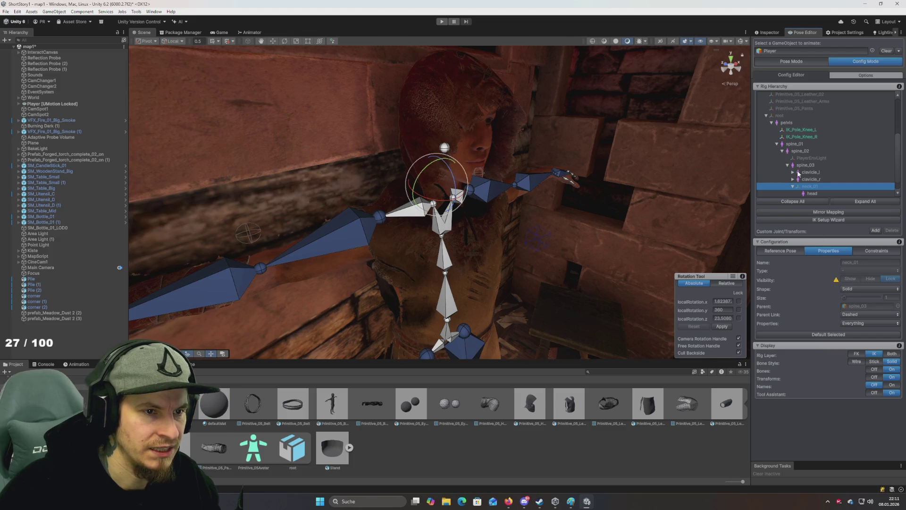
scroll(830, 127, "down", 2)
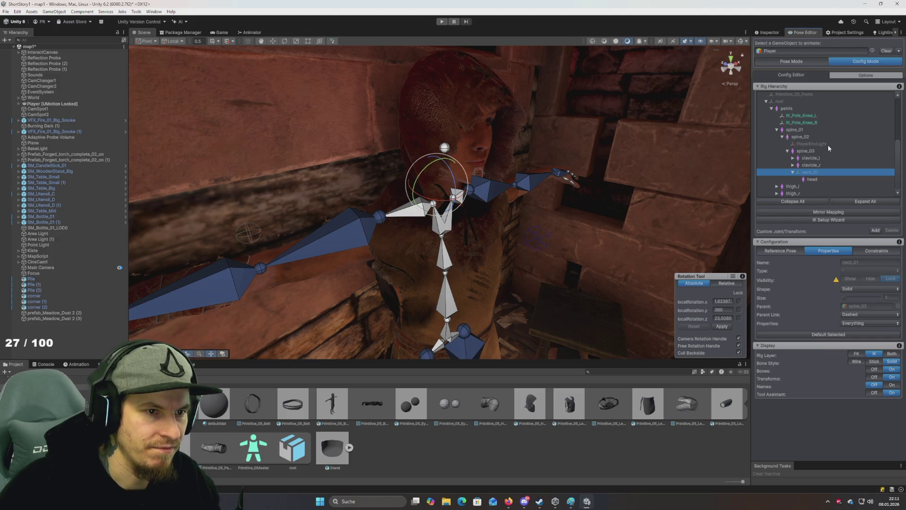
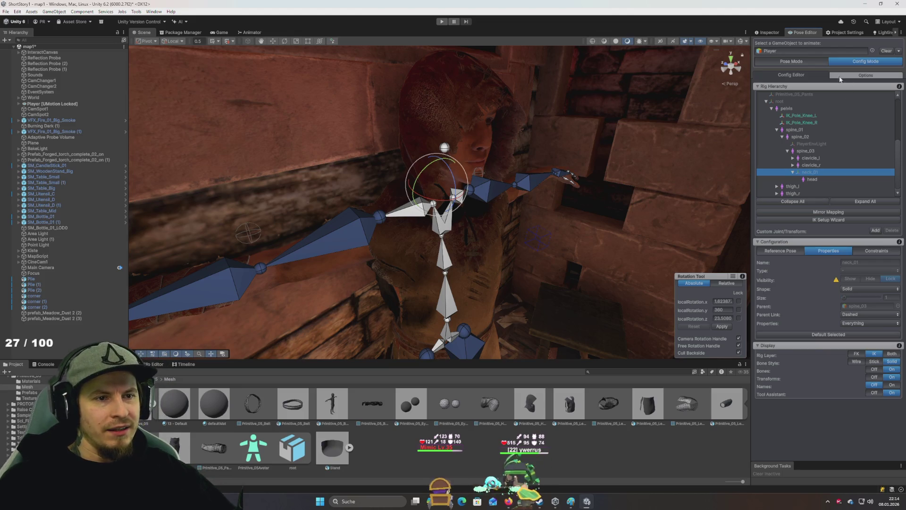
Leave the Clear options unchanged and show the neck bone's Reference Pose settings
left_click(900, 52)
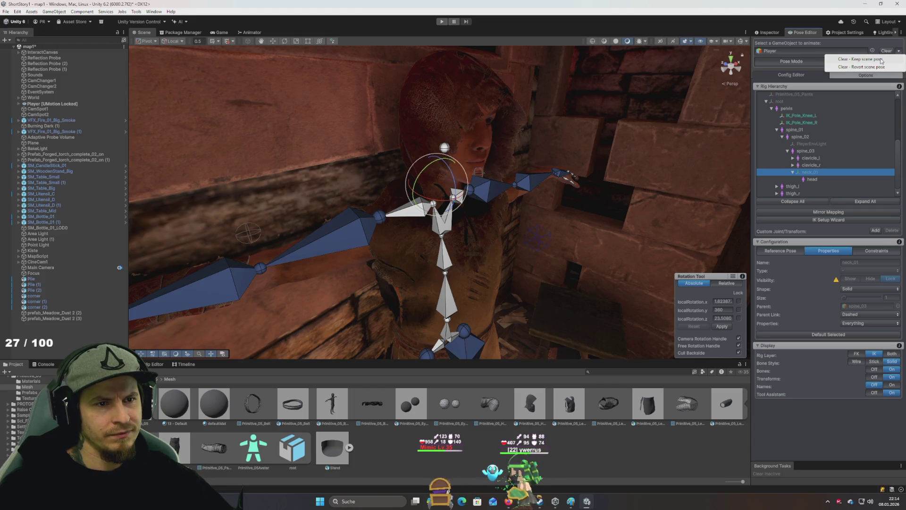
left_click(851, 44)
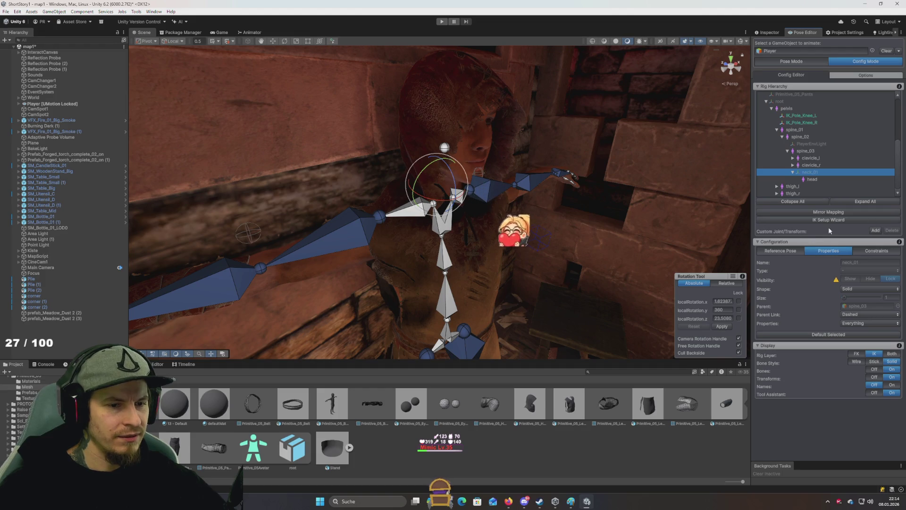
left_click(791, 250)
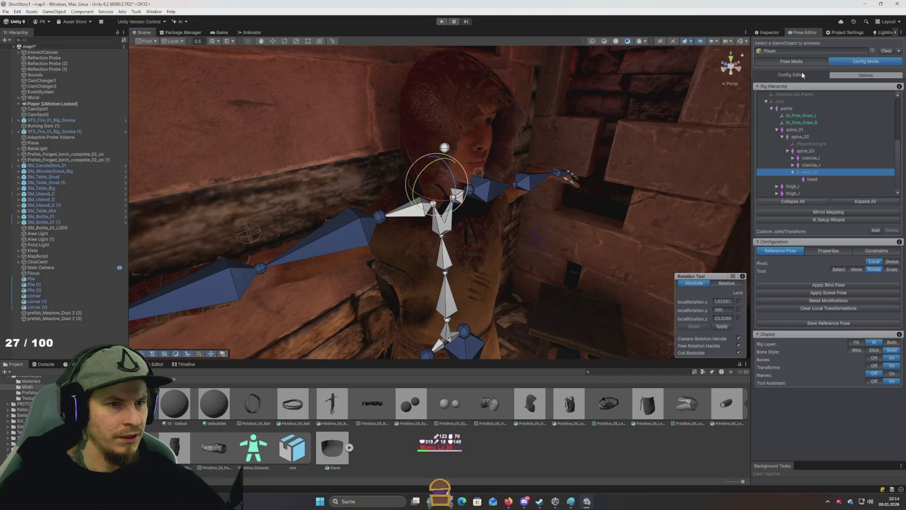
Switch UMotion to Pose Mode and show the Player clip's keyframe timeline in the Clip Editor
left_click(791, 61)
mouse_move(605, 208)
left_mouse_down()
mouse_move(613, 346)
mouse_move(623, 269)
mouse_move(589, 265)
mouse_move(590, 256)
left_mouse_up()
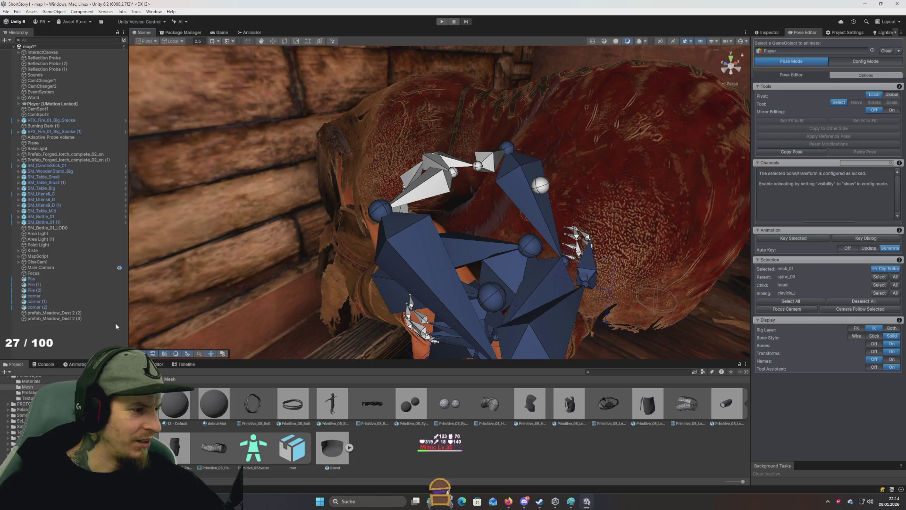
left_click(152, 365)
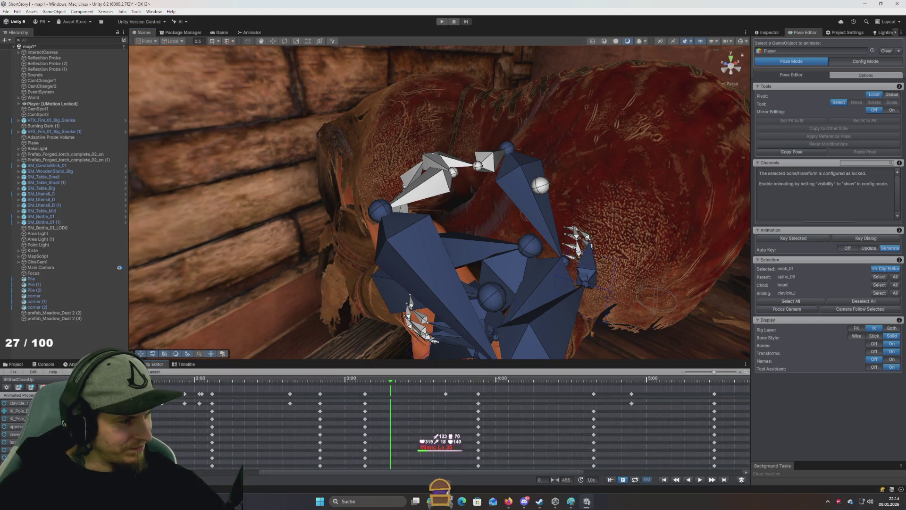
Rotate the head bone with the Rotate gizmo to reveal the face, then undo it
scroll(425, 434, "down", 5)
scroll(181, 453, "up", 5)
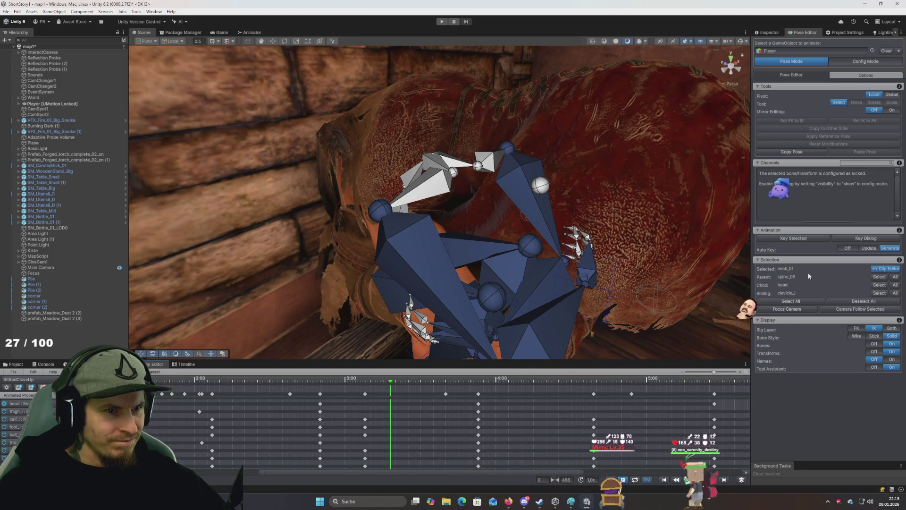
left_click(543, 186)
key("e")
mouse_move(563, 163)
left_mouse_down()
mouse_move(510, 150)
mouse_move(599, 156)
mouse_move(556, 115)
mouse_move(602, 138)
mouse_move(607, 118)
mouse_move(613, 129)
mouse_move(560, 117)
left_mouse_up()
key("ctrl+z")
Rotate spine_03 at frame 27 to roughly 5.3, 354.7, 29.0
scroll(456, 179, "up", 5)
left_click(456, 182)
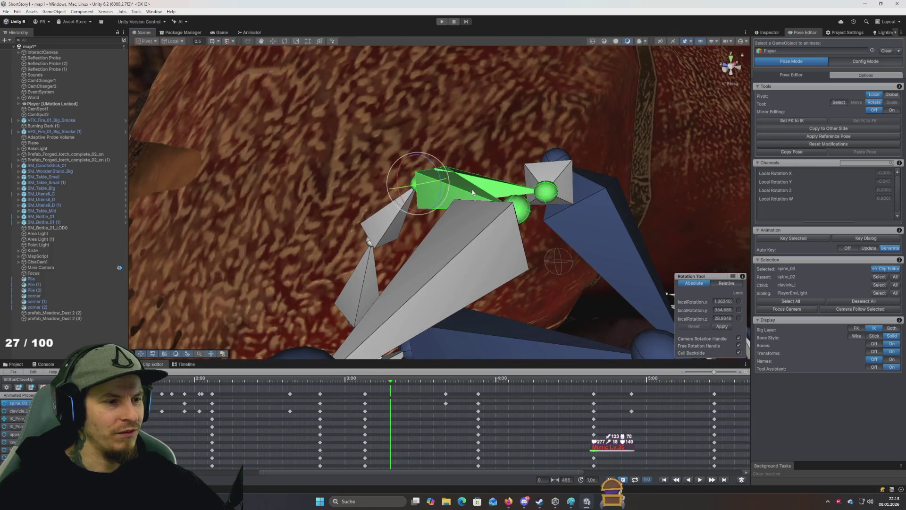
scroll(456, 180, "down", 5)
mouse_move(456, 180)
left_mouse_down()
mouse_move(435, 149)
mouse_move(451, 189)
mouse_move(447, 121)
mouse_move(313, 85)
mouse_move(243, 88)
mouse_move(348, 111)
mouse_move(432, 175)
mouse_move(368, 111)
mouse_move(418, 132)
mouse_move(500, 139)
mouse_move(274, 110)
mouse_move(415, 99)
mouse_move(339, 109)
mouse_move(453, 113)
mouse_move(415, 126)
left_mouse_up()
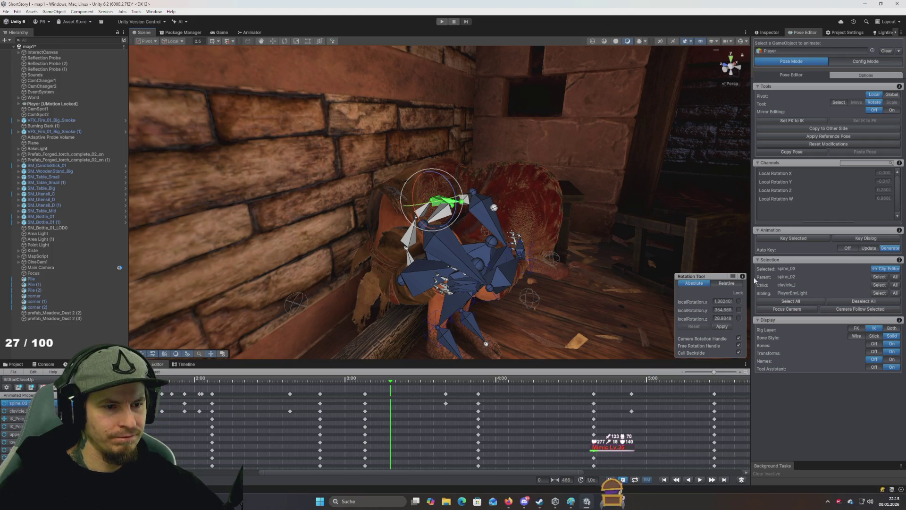
Select the head's parent neck_01, focus the camera on it, and switch UMotion to Config Mode
left_click(494, 208)
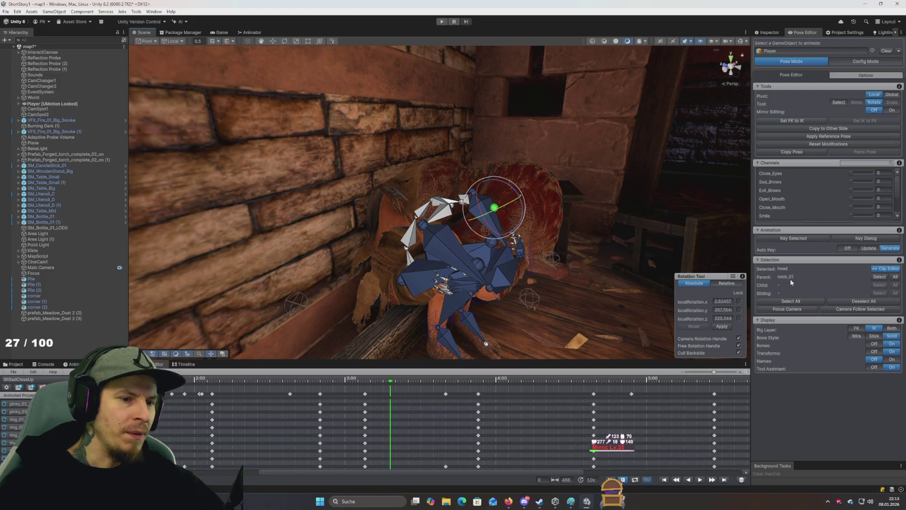
left_click(880, 278)
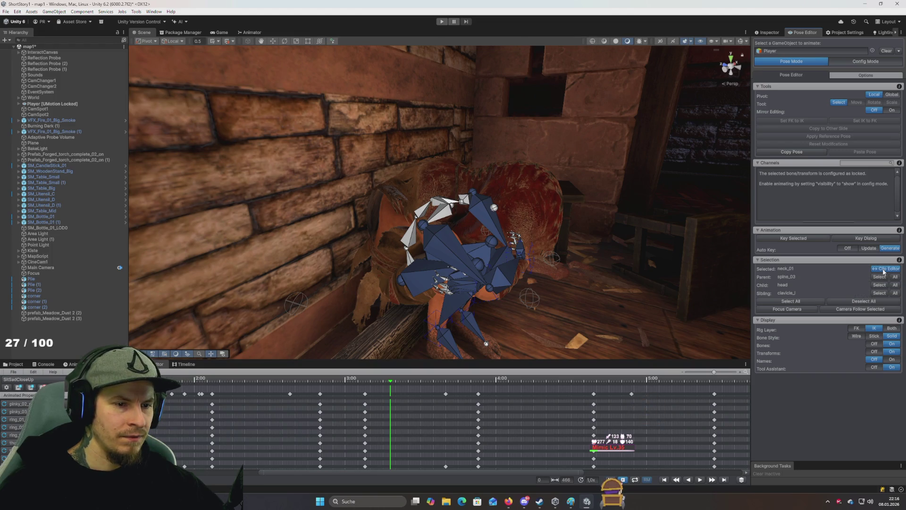
mouse_move(392, 202)
left_mouse_down()
mouse_move(566, 222)
mouse_move(331, 226)
mouse_move(456, 239)
mouse_move(617, 192)
mouse_move(738, 278)
left_mouse_up()
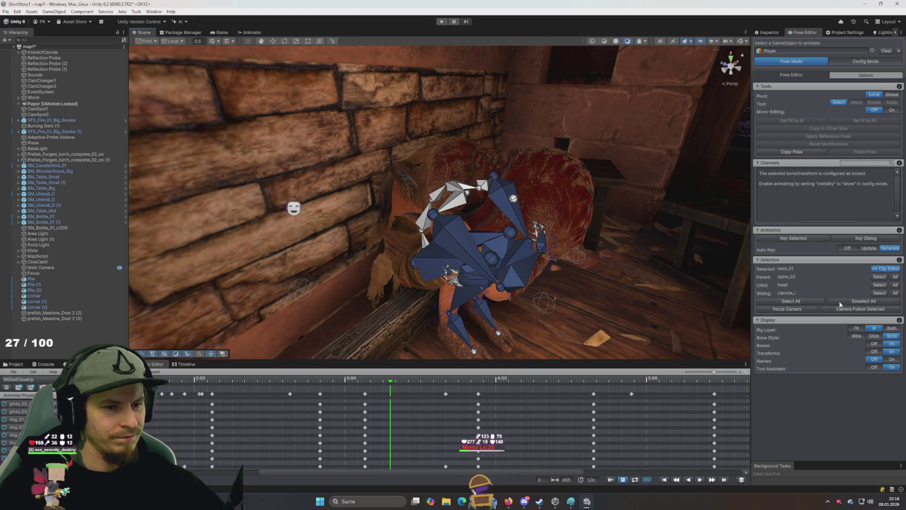
left_click(811, 301)
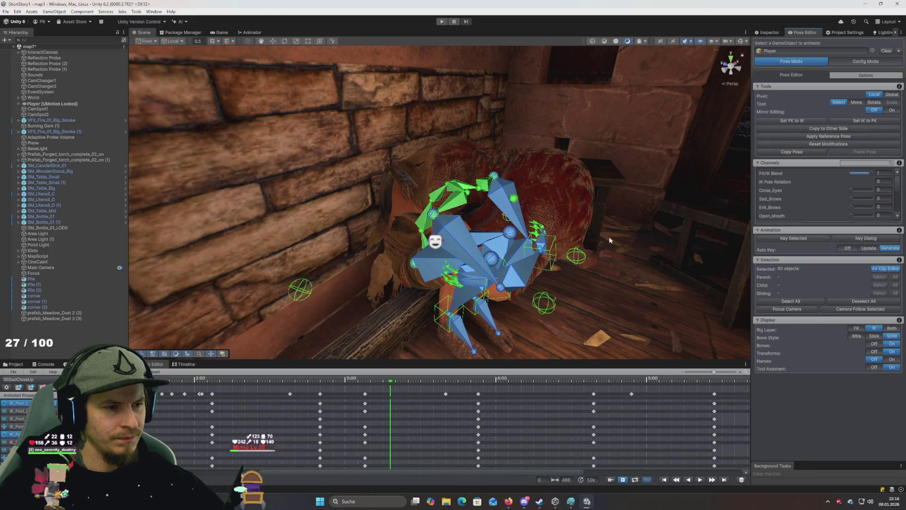
left_click(514, 199)
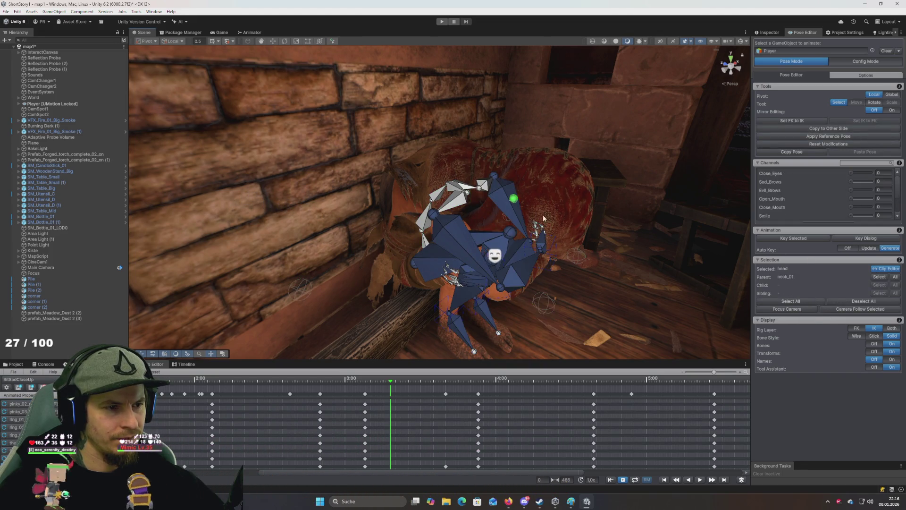
left_click(887, 278)
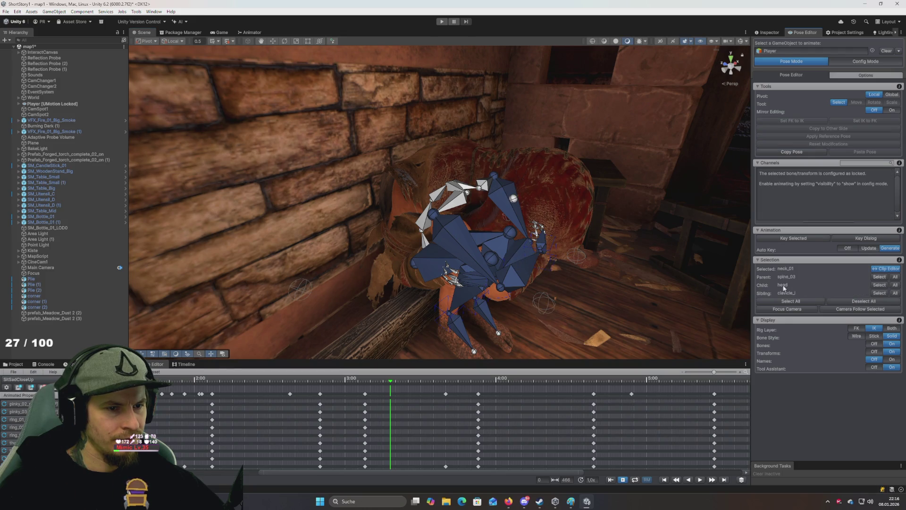
left_click(791, 309)
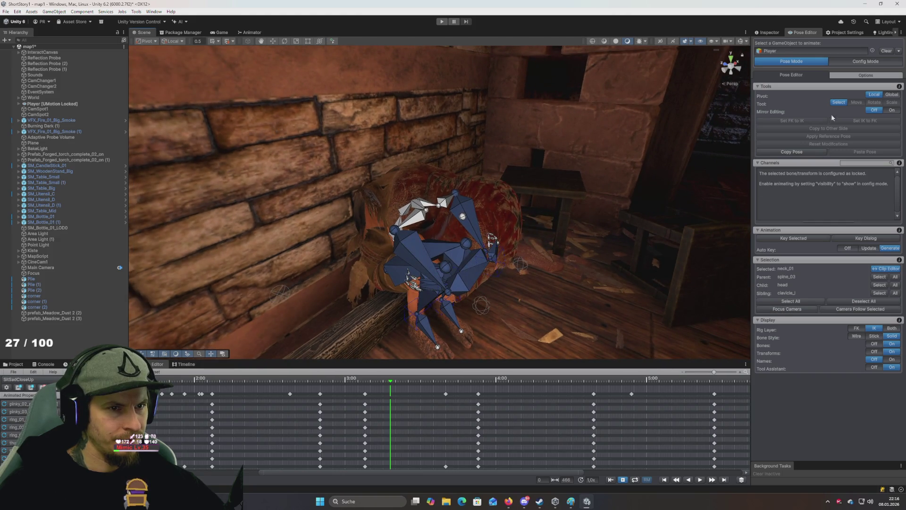
left_click(850, 60)
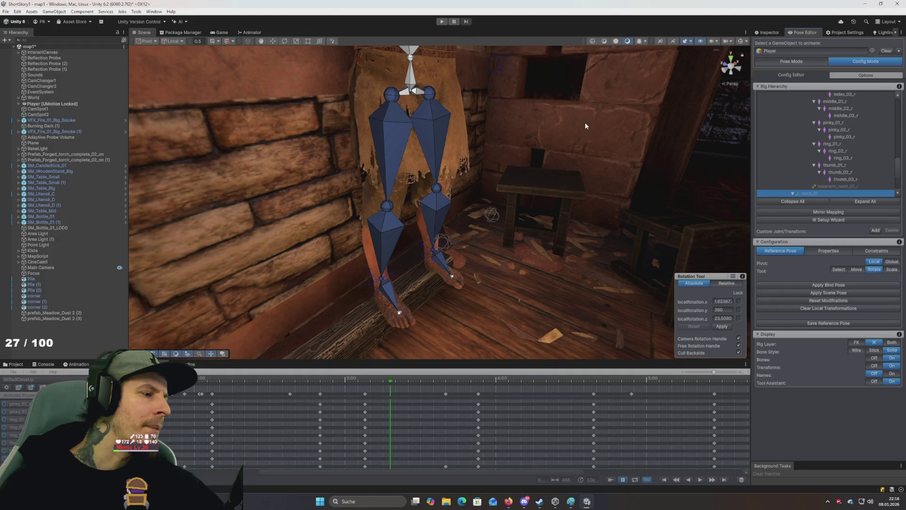
Frame the character's upper body, show the Inspector and clear the object selection
mouse_move(534, 145)
left_mouse_down()
mouse_move(517, 121)
mouse_move(527, 128)
left_mouse_up()
key("f")
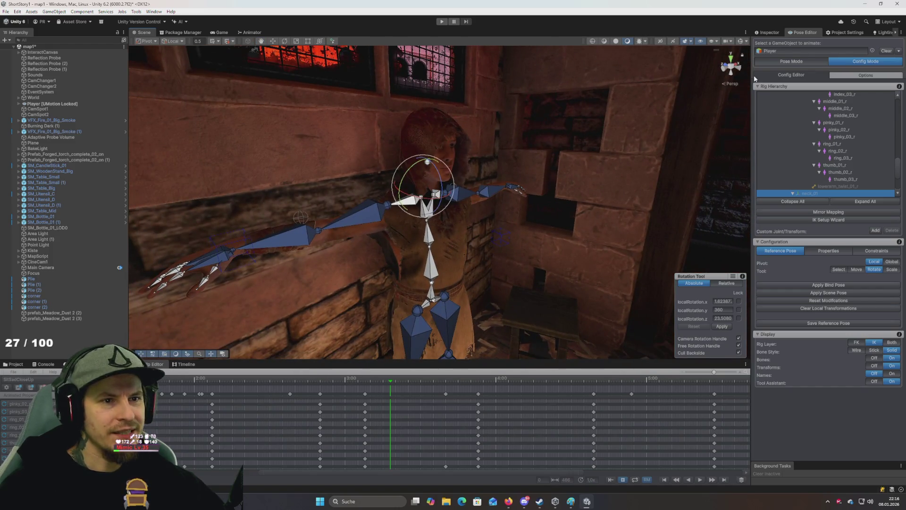
left_click(769, 32)
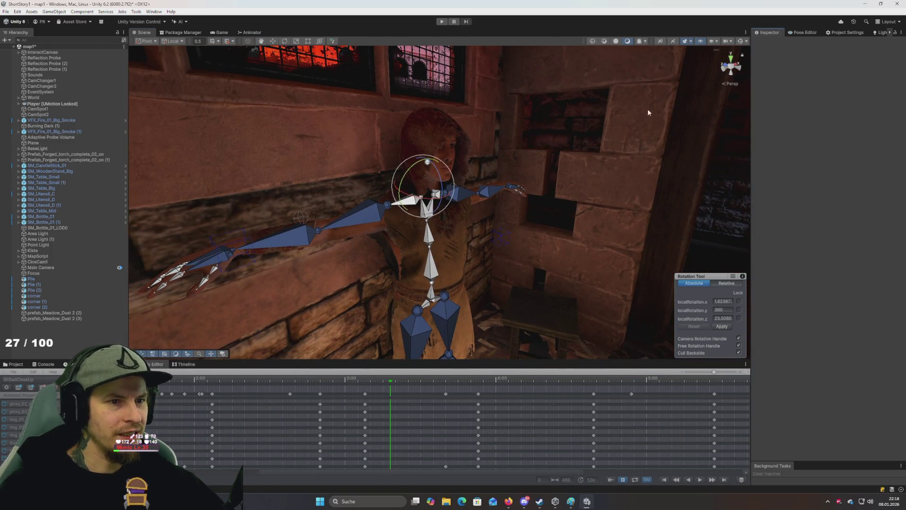
left_click(42, 108)
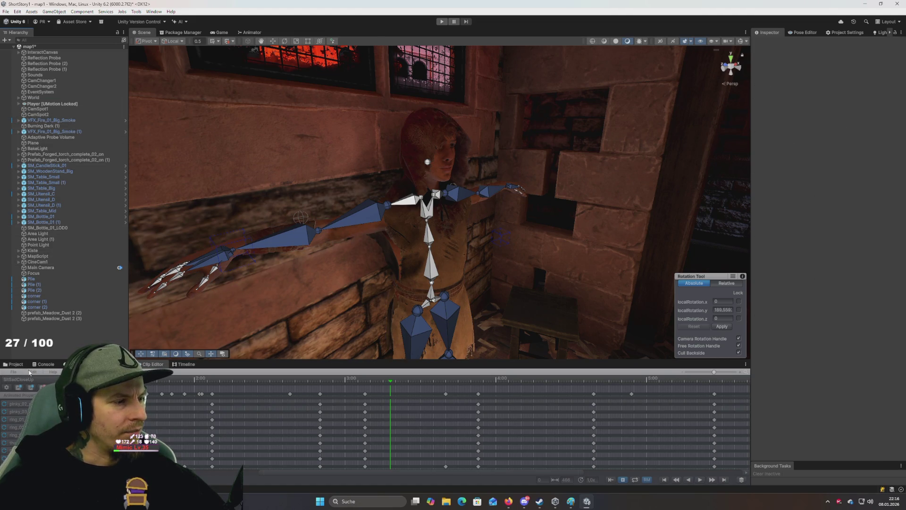
Show the Project assets, dismiss UMotion's invalid selection warning, and return to the Pose Editor
left_click(19, 365)
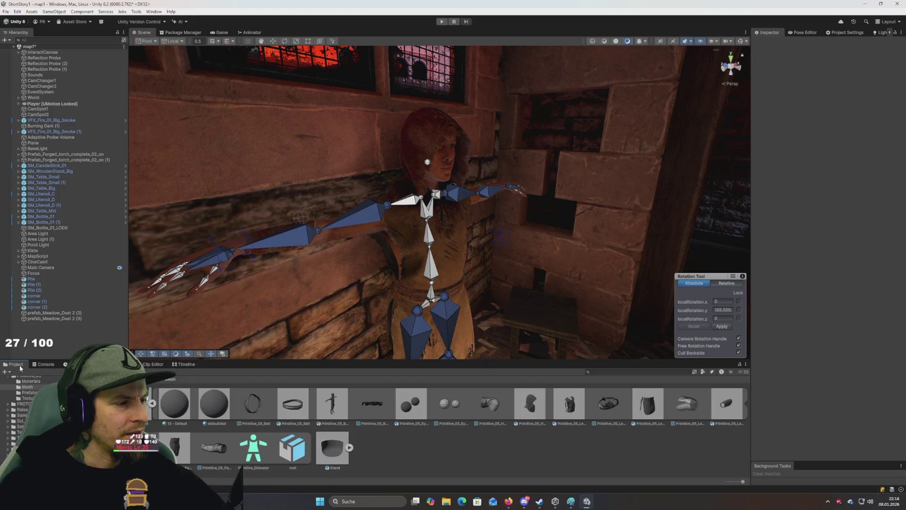
left_click(441, 279)
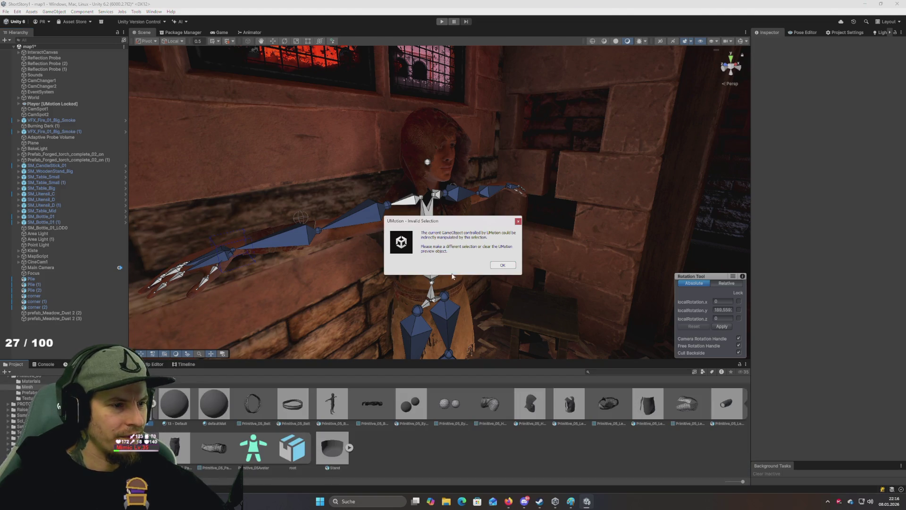
left_click(514, 265)
left_click(804, 32)
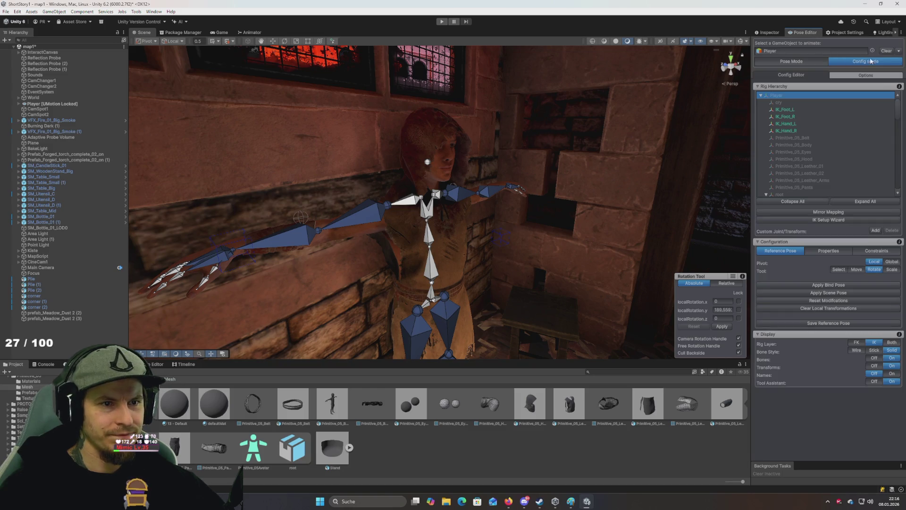
Clear the animated object and open the model's avatar configuration using Create From This Model
left_click(886, 51)
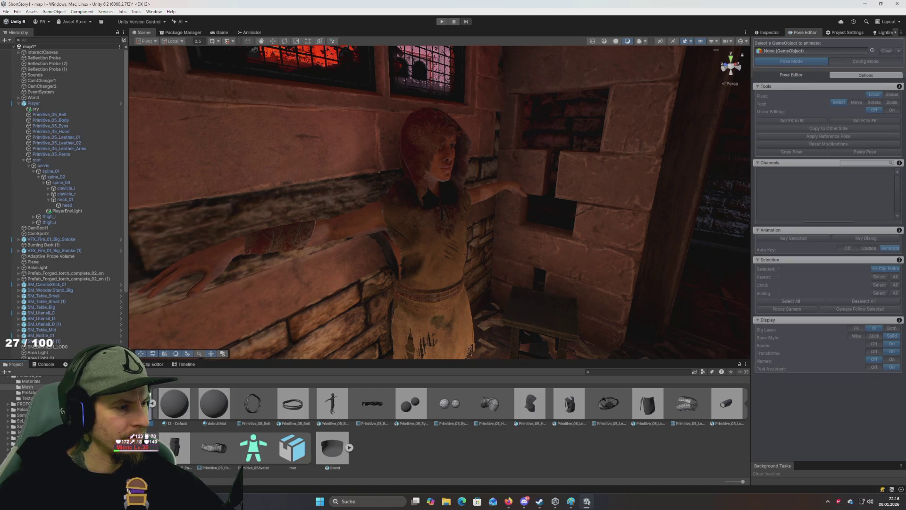
left_click(780, 34)
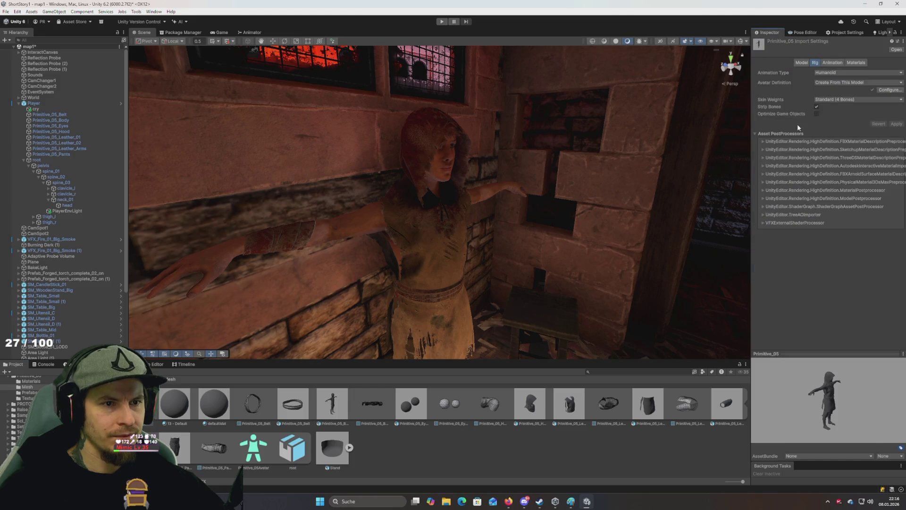
left_click(838, 83)
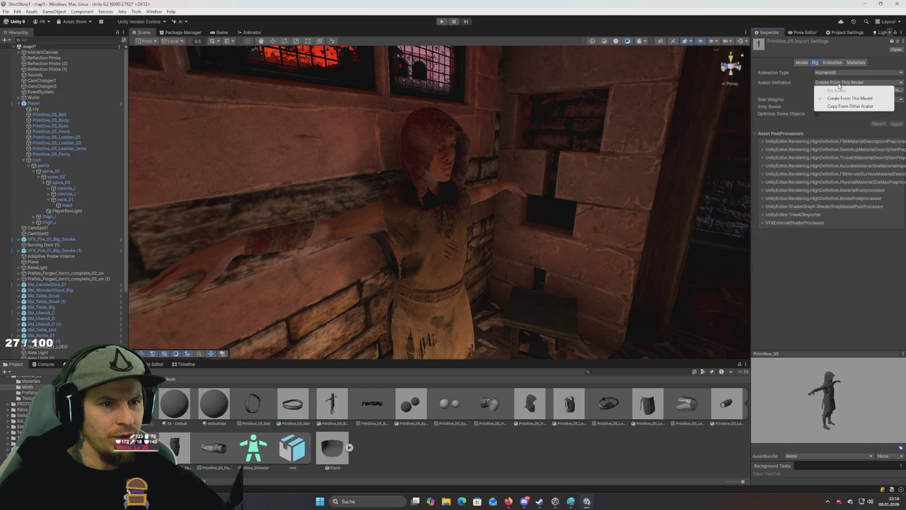
left_click(813, 259)
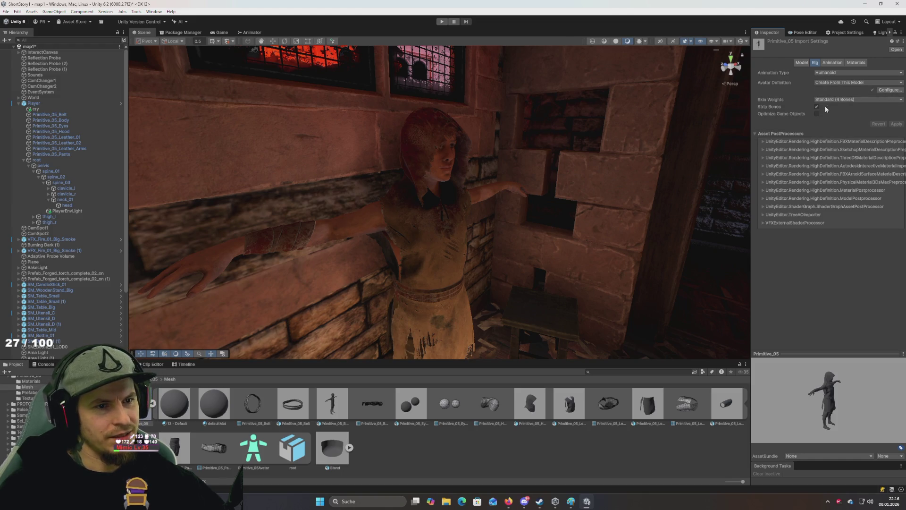
left_click(890, 90)
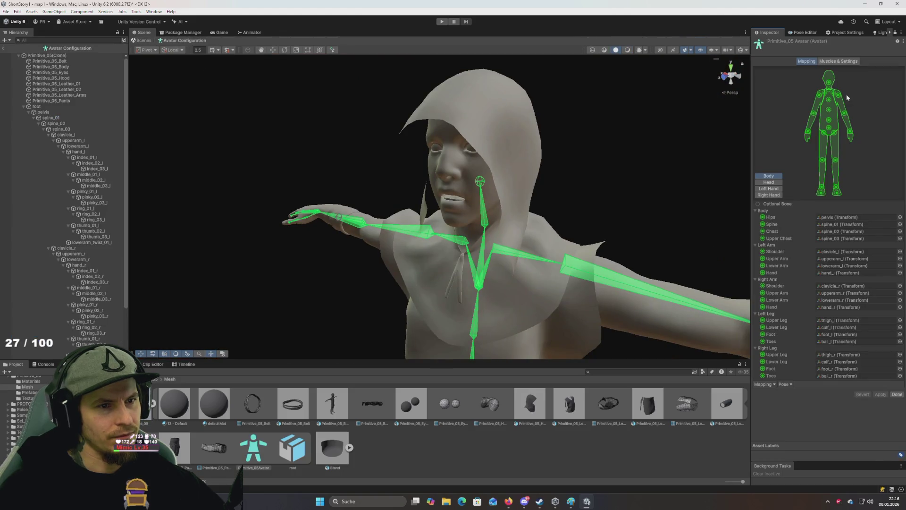
left_click(829, 91)
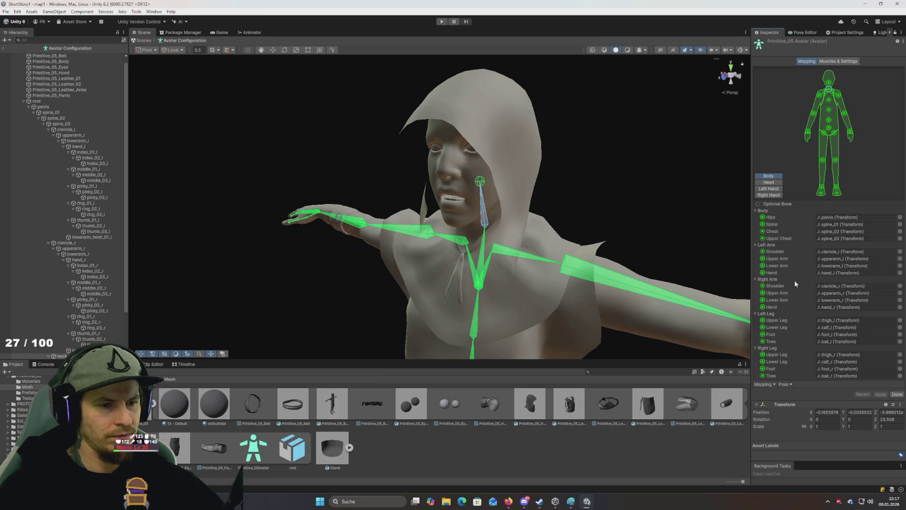
Automap the humanoid bones, apply the mapping, and exit with Done
left_click(774, 386)
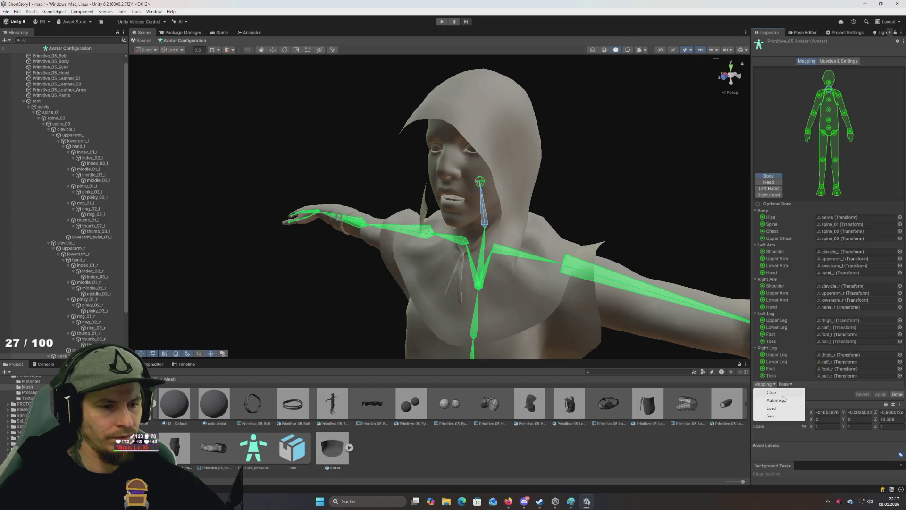
left_click(781, 400)
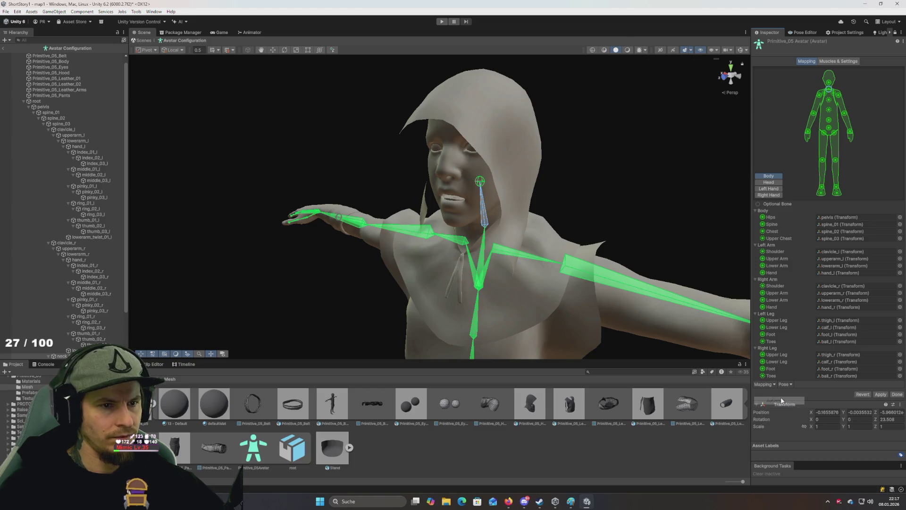
left_click(882, 394)
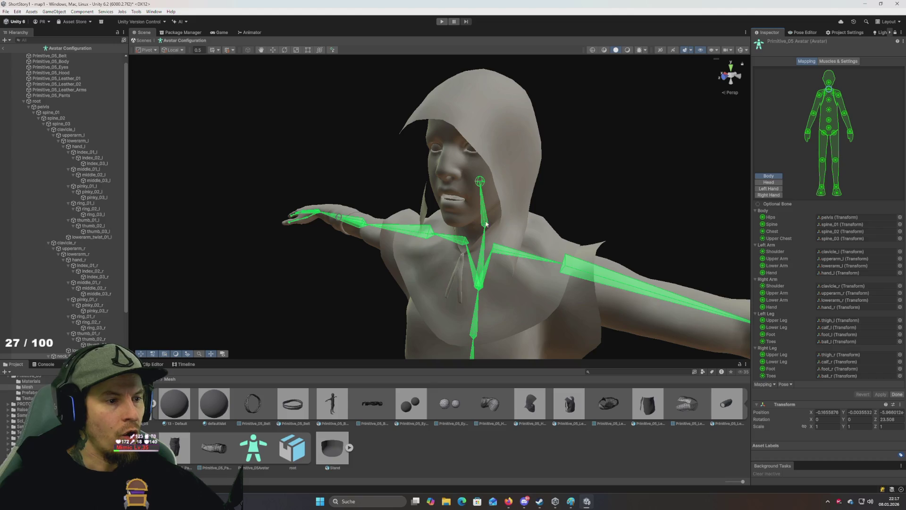
left_click(896, 394)
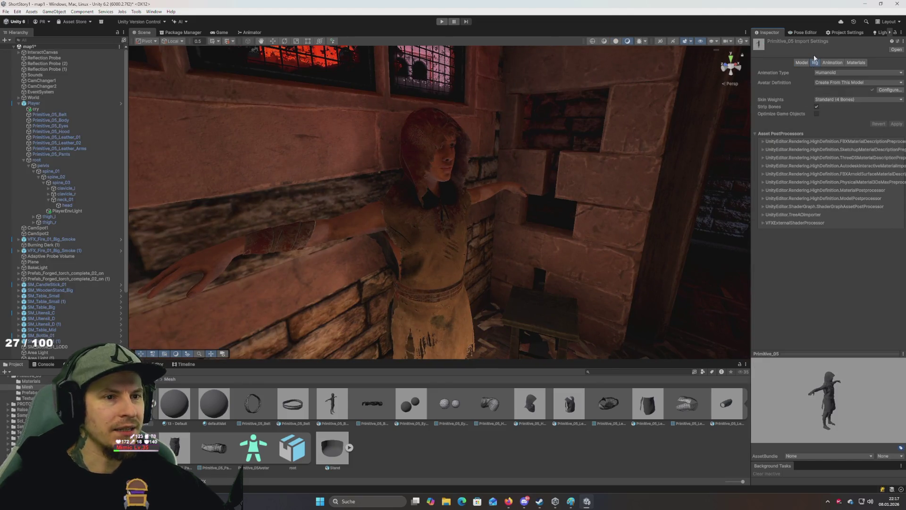
Select the head bone in the Pose Editor, switch to Config Mode and pick neck_01
left_click(804, 33)
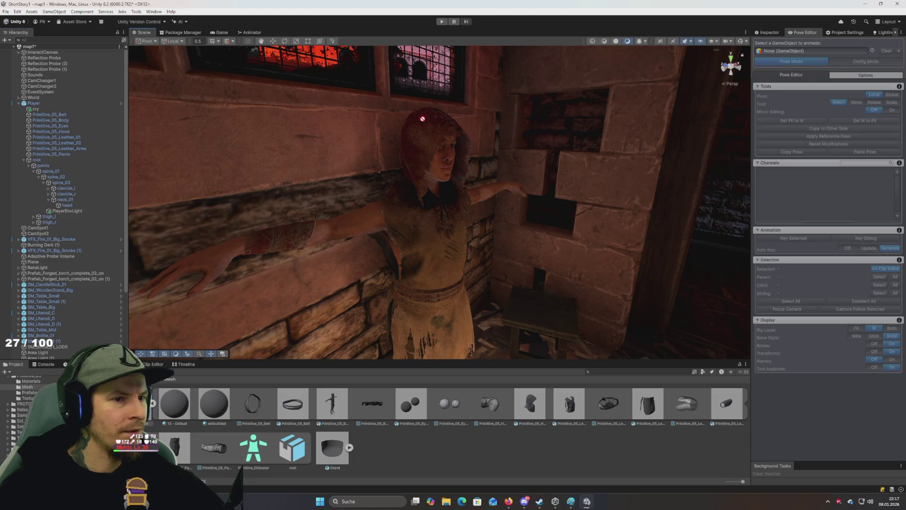
mouse_move(631, 166)
left_mouse_down()
mouse_move(652, 255)
mouse_move(641, 182)
mouse_move(644, 193)
mouse_move(588, 185)
mouse_move(619, 221)
mouse_move(628, 215)
left_mouse_up()
left_click(585, 183)
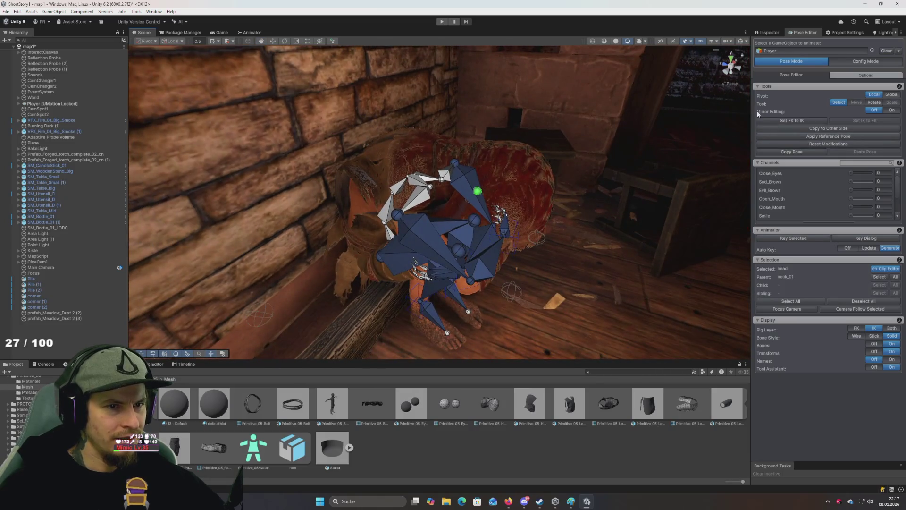
left_click(869, 63)
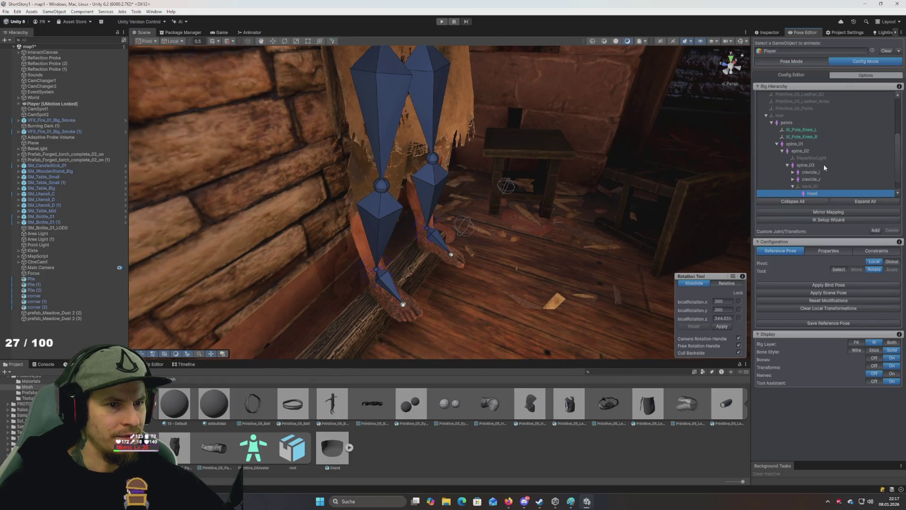
left_click(819, 188)
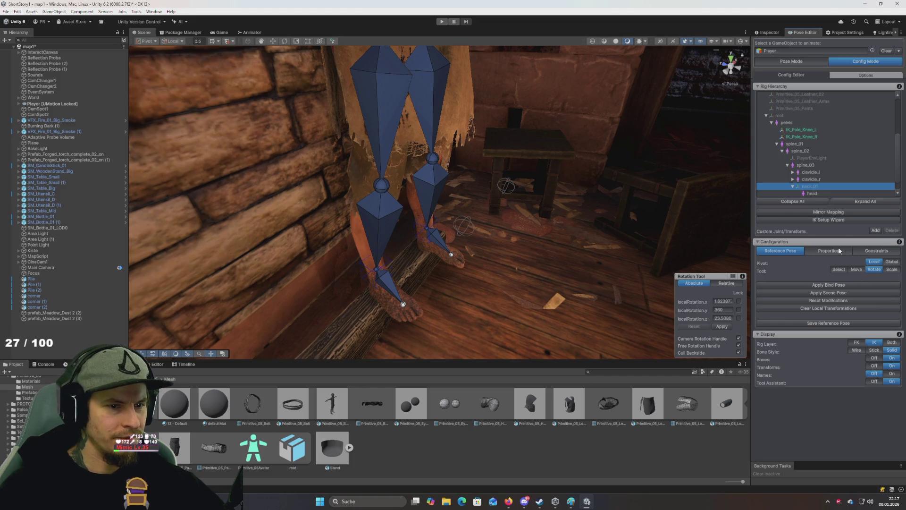
Show neck_01's Properties and request the Rig Hierarchy help page
left_click(833, 254)
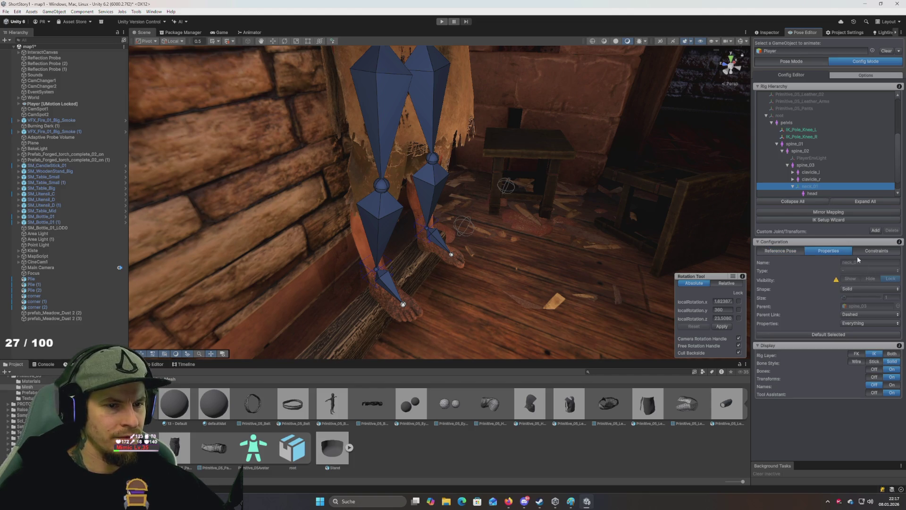
left_click(873, 253)
left_click(834, 253)
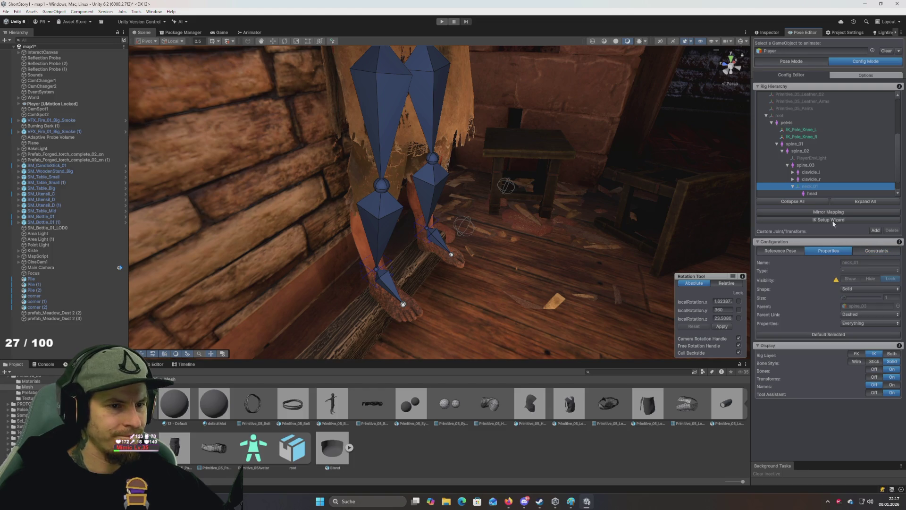
scroll(818, 165, "up", 5)
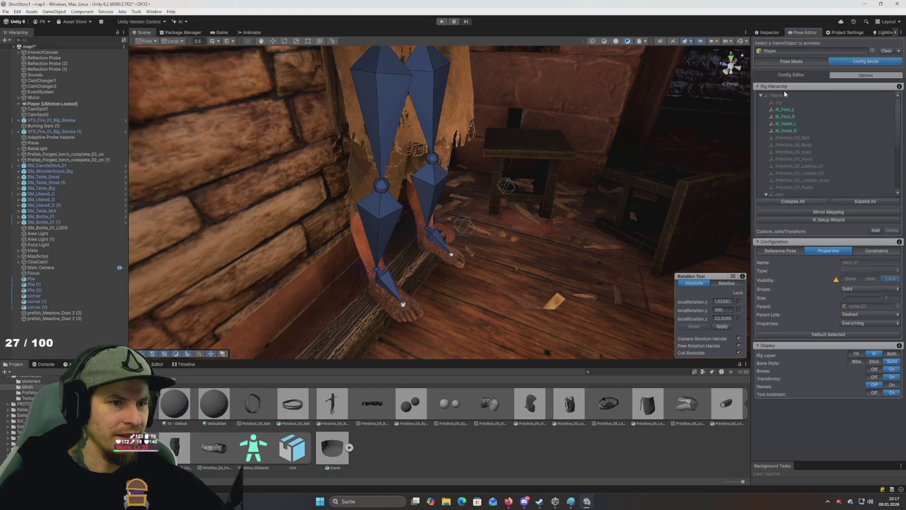
left_click(900, 87)
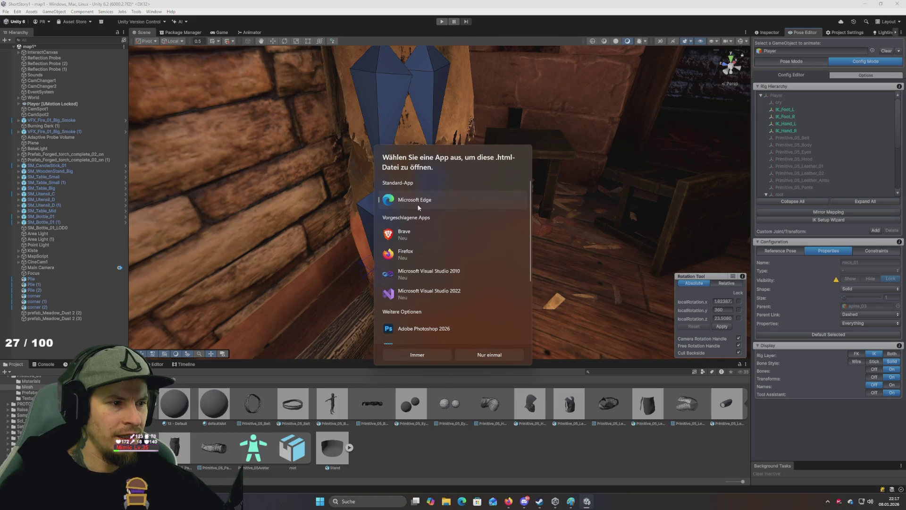
Open the help page in Firefox, read the Custom Joints/Transforms section, then minimize the browser
left_click(414, 258)
double_click(414, 257)
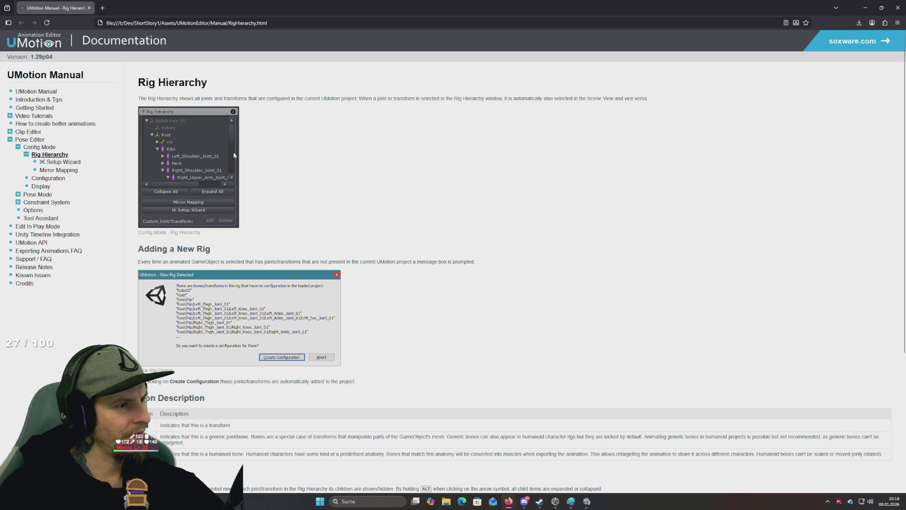
scroll(244, 86, "down", 4)
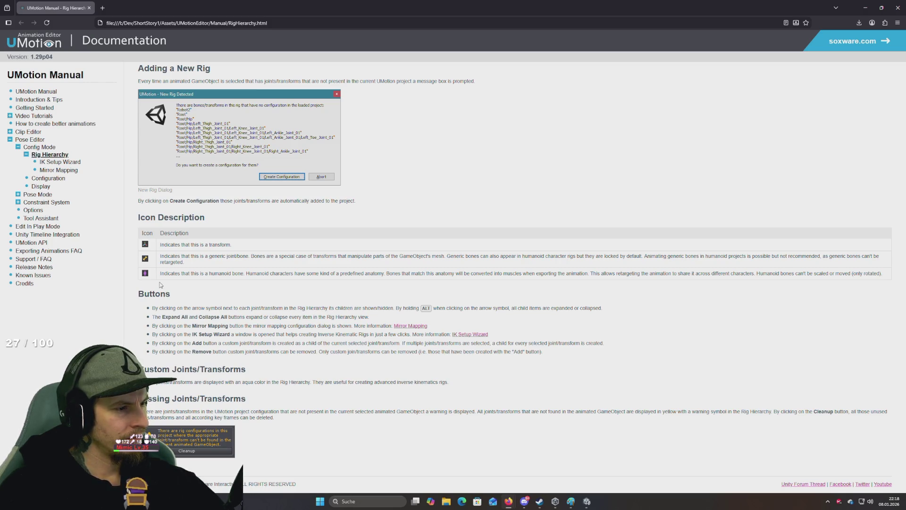
scroll(160, 285, "down", 1)
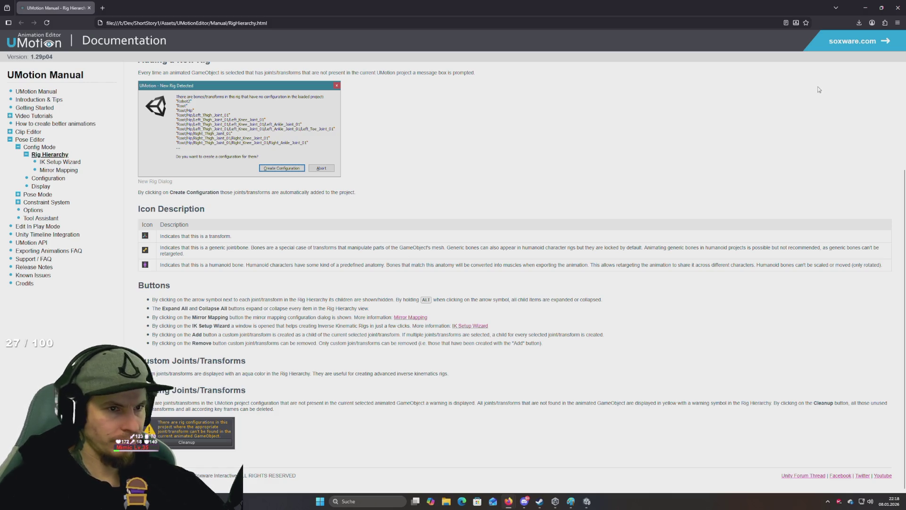
left_click(865, 8)
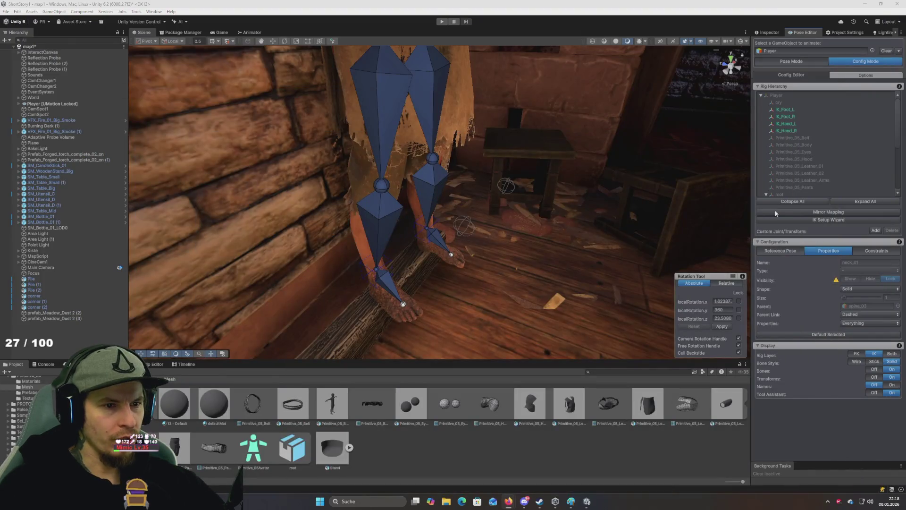
Re-expand the Rig Hierarchy, select the Player root and show the Reference Pose settings
scroll(797, 164, "down", 5)
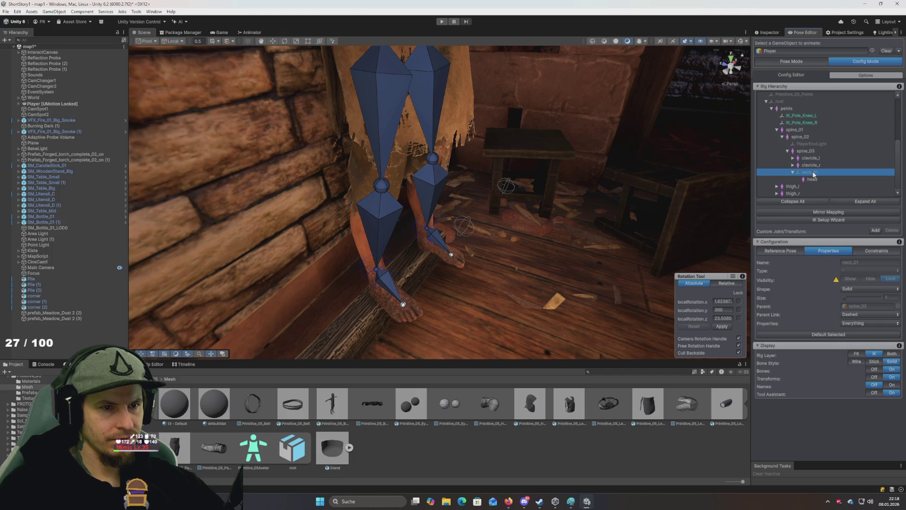
left_click(756, 87)
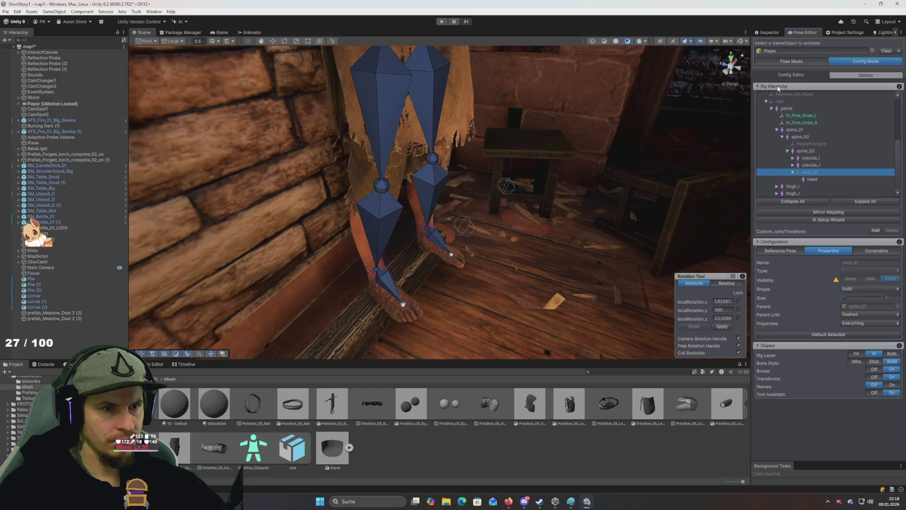
left_click(778, 87)
scroll(783, 108, "up", 5)
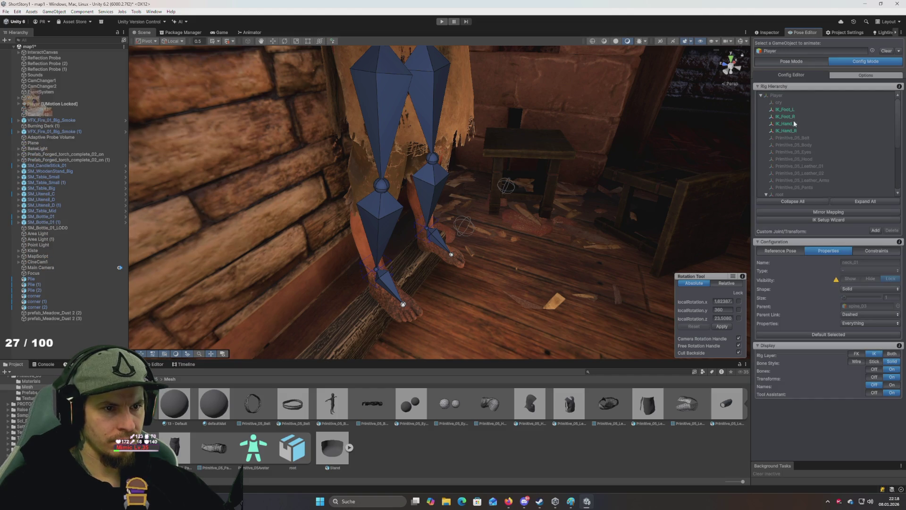
left_click(777, 96)
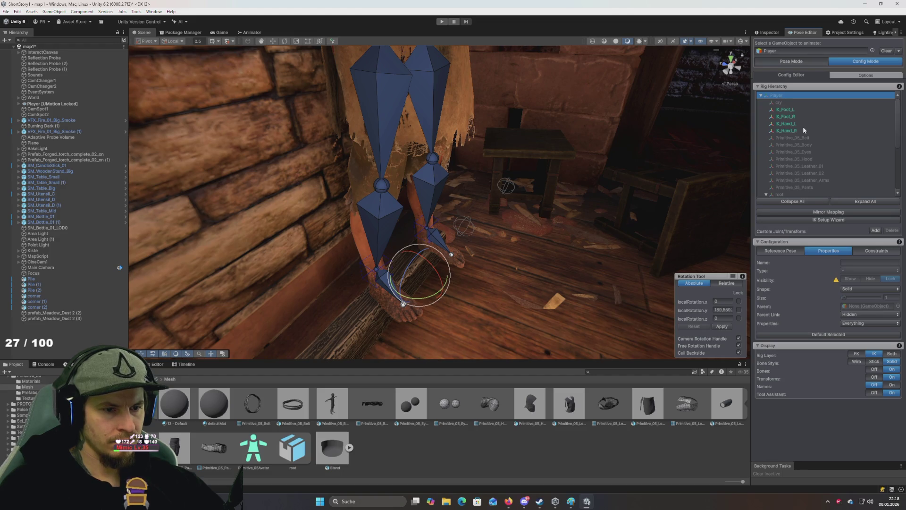
scroll(804, 130, "down", 3)
left_click(780, 251)
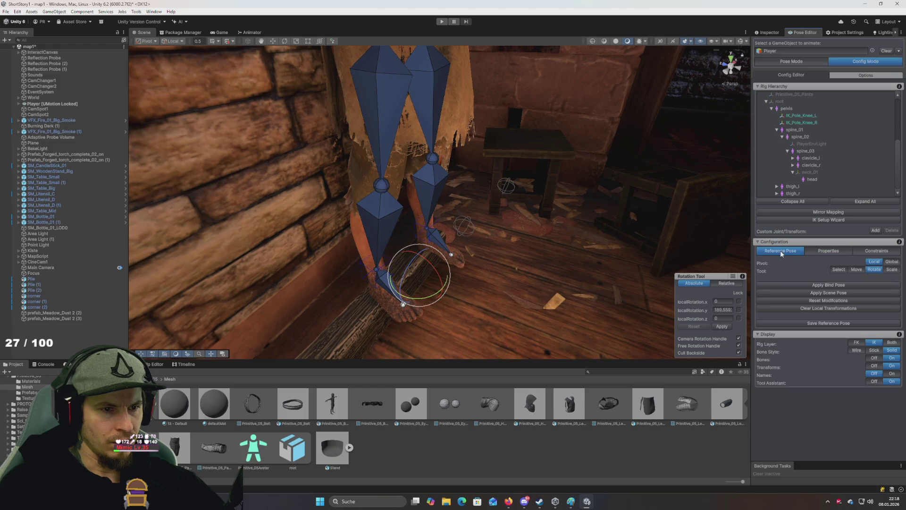
Select neck_01, then the head bone, and open the Custom Joint/Transform Add choices
left_click(802, 172)
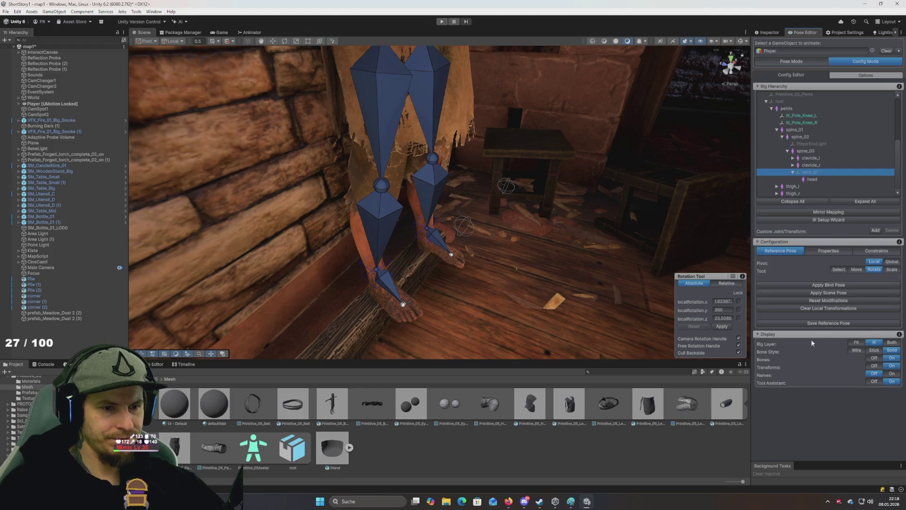
left_click(829, 250)
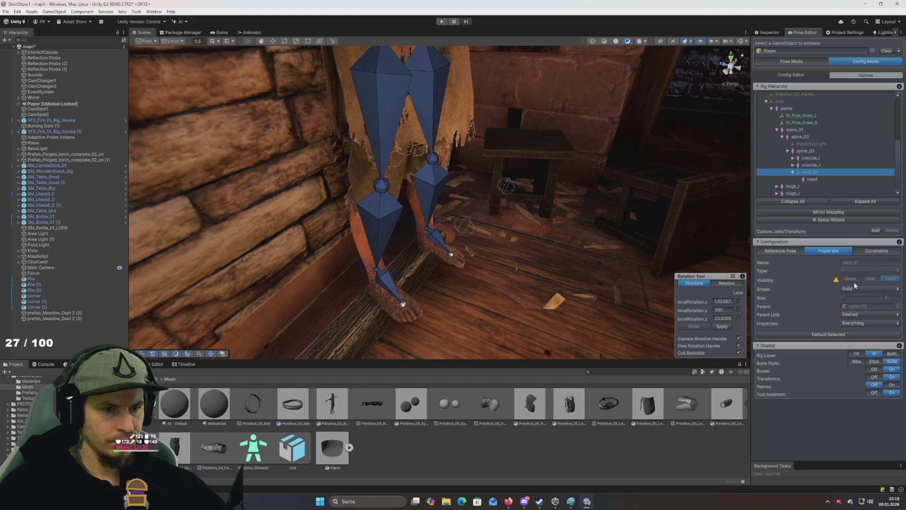
left_click(876, 231)
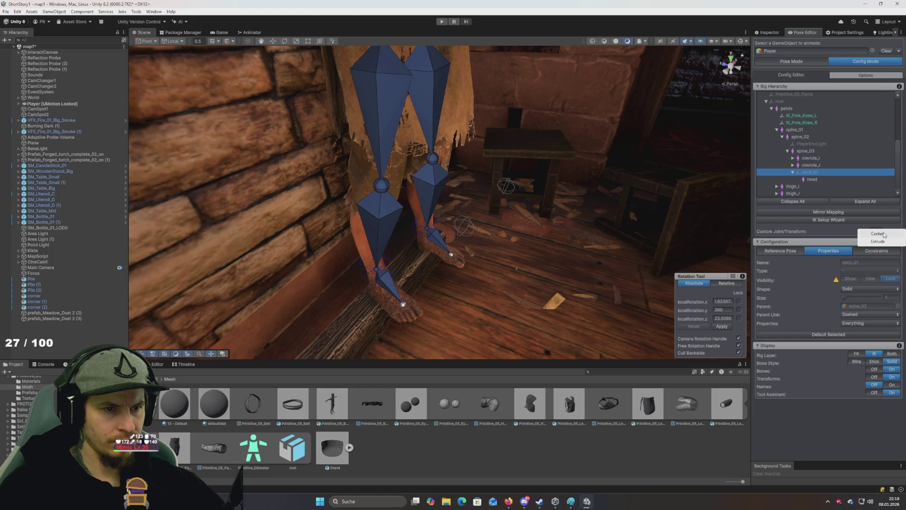
left_click(812, 179)
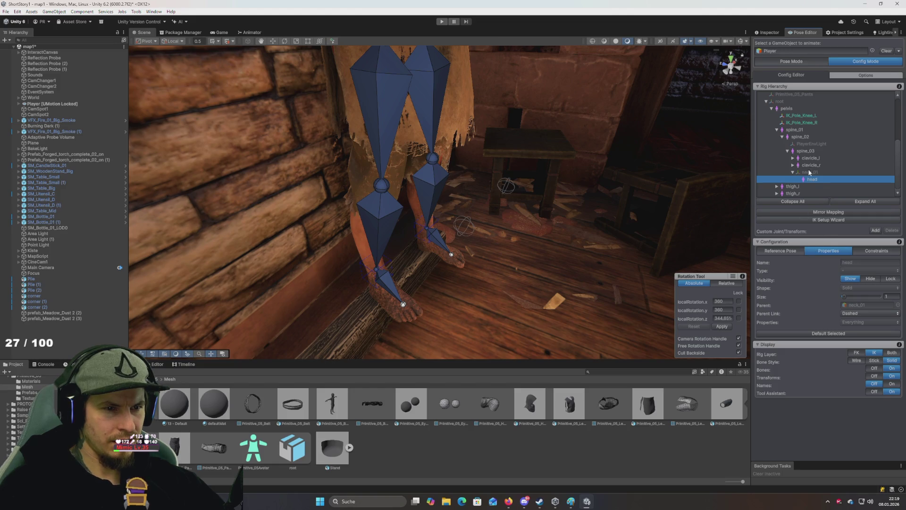
left_click(812, 172)
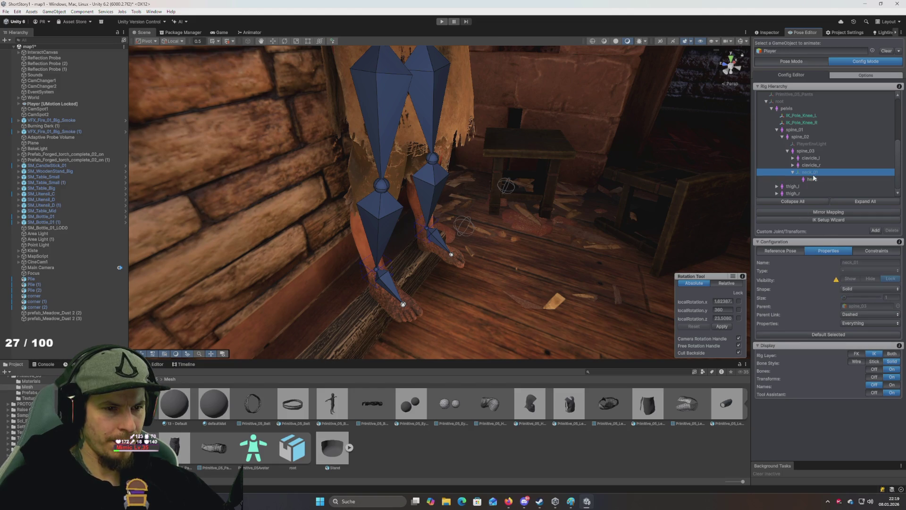
left_click(814, 181)
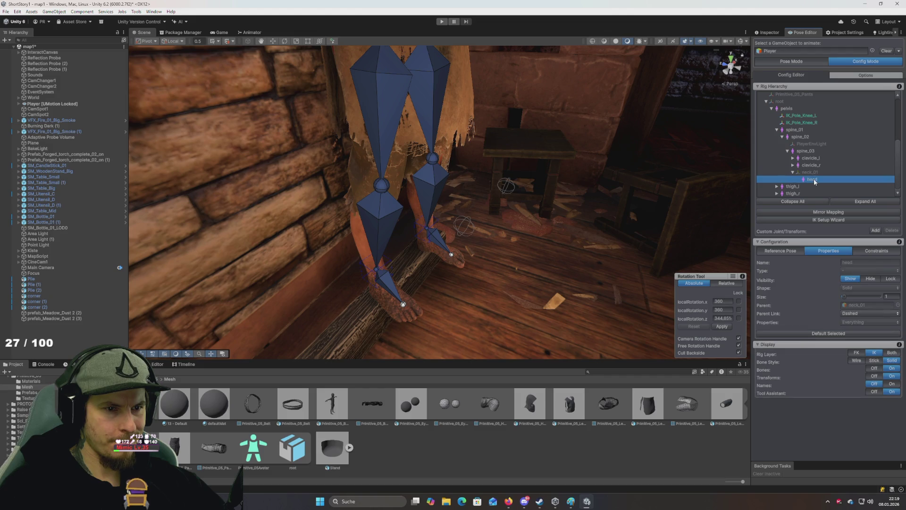
left_click(876, 230)
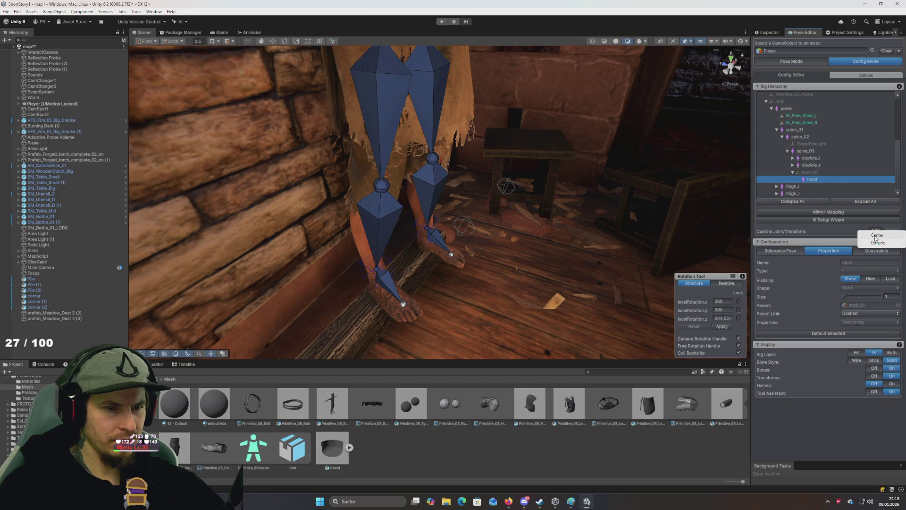
Add a custom joint and set its parent to spine_03 by searching 'spine'
left_click(875, 236)
mouse_move(602, 169)
left_mouse_down()
mouse_move(597, 52)
mouse_move(598, 266)
mouse_move(569, 272)
mouse_move(591, 270)
left_mouse_up()
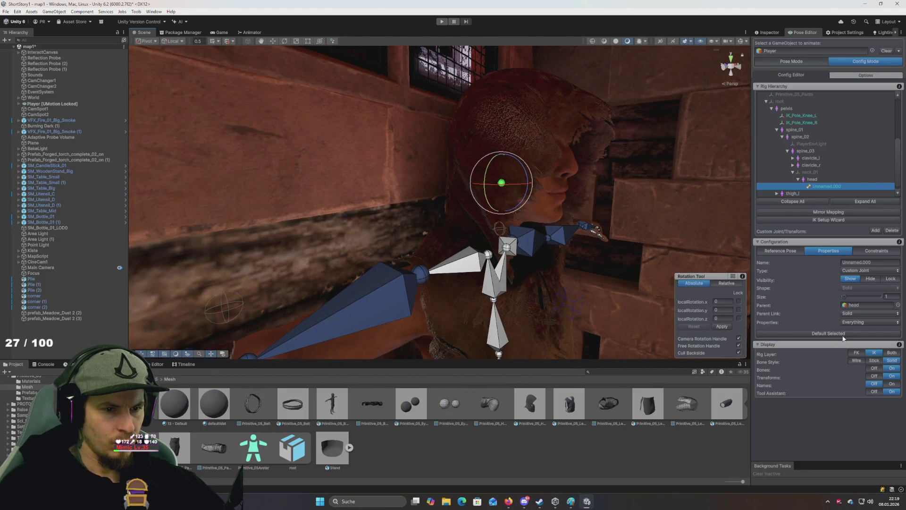
left_click(898, 305)
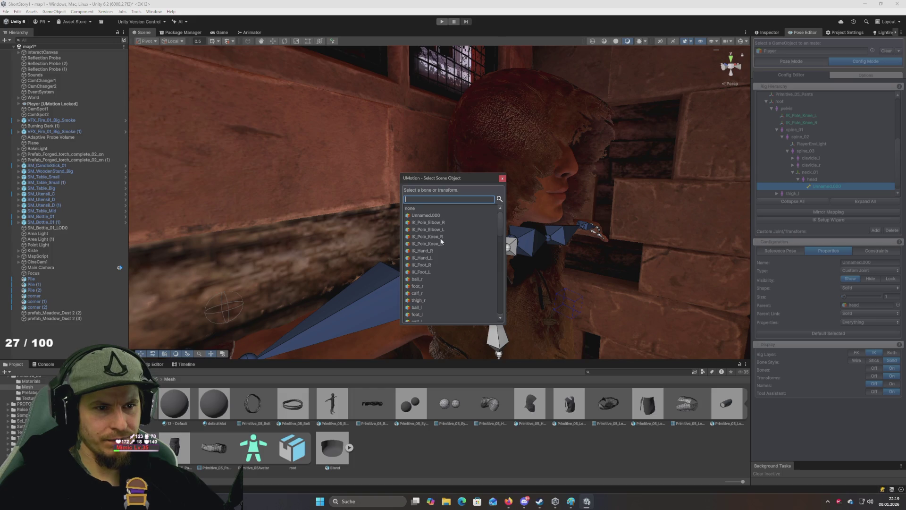
type("spine")
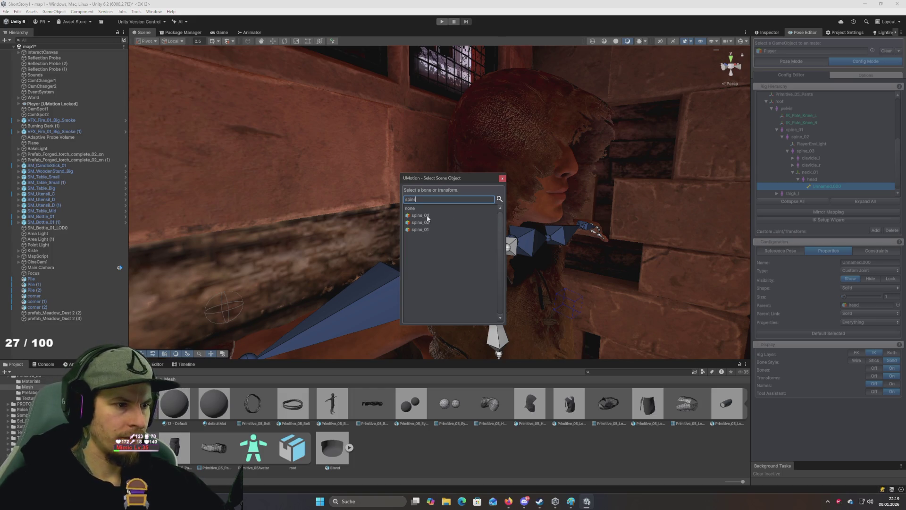
double_click(426, 215)
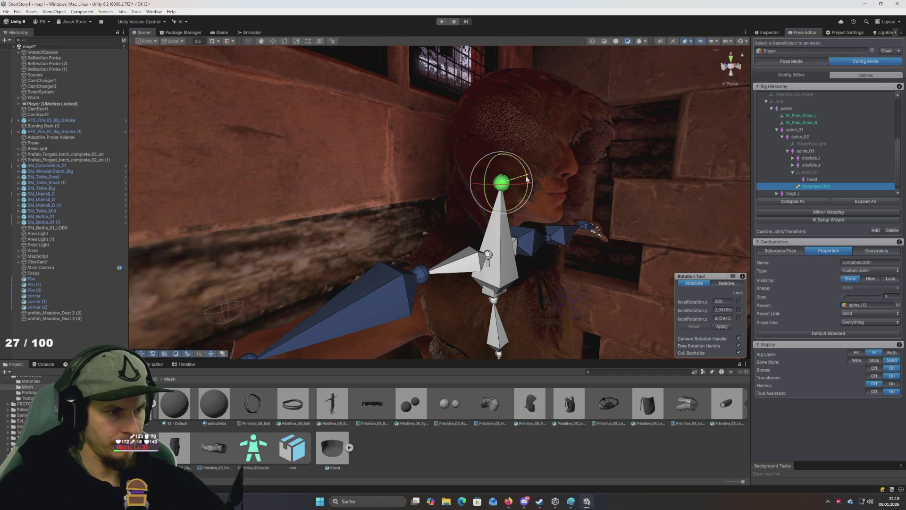
Try moving the joint and undo, then reselect Unnamed.000 and reopen its parent picker
key("w")
mouse_move(503, 210)
left_mouse_down()
mouse_move(527, 308)
mouse_move(500, 94)
mouse_move(533, 283)
mouse_move(530, 229)
left_mouse_up()
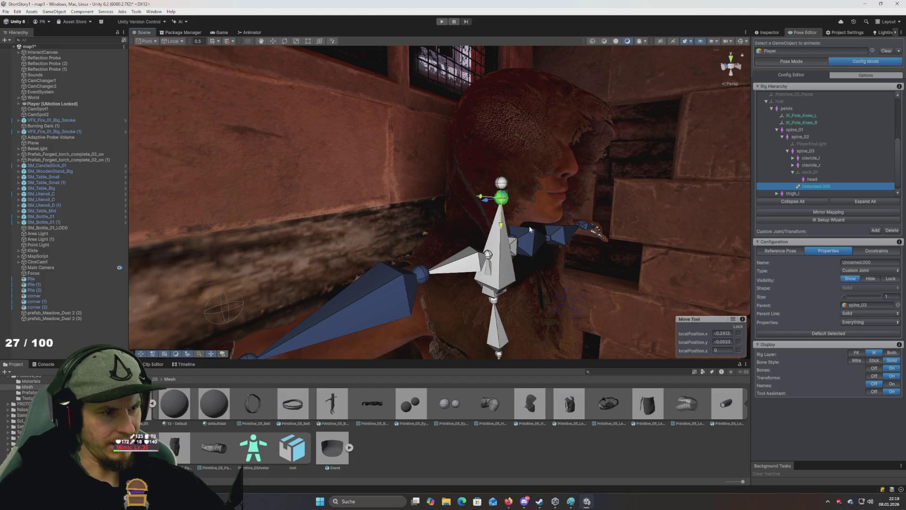
key("ctrl+z")
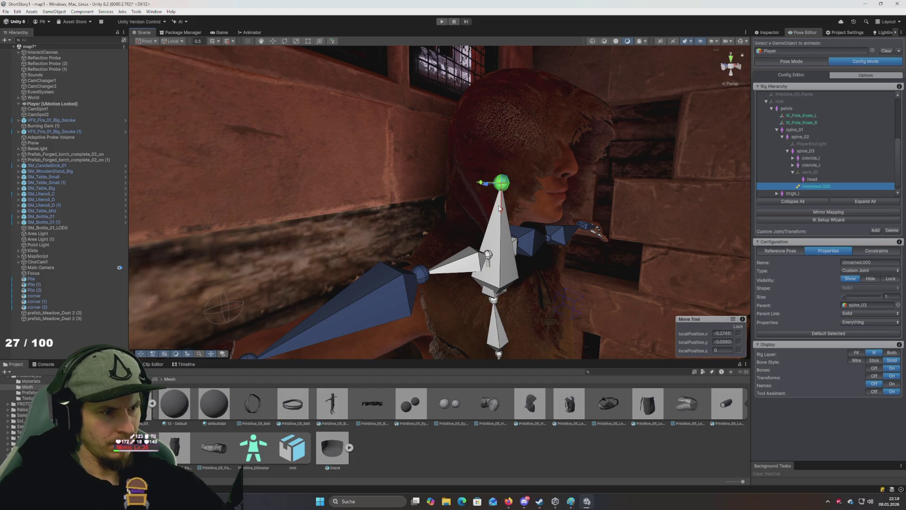
key("e")
left_click(500, 208, "ctrl")
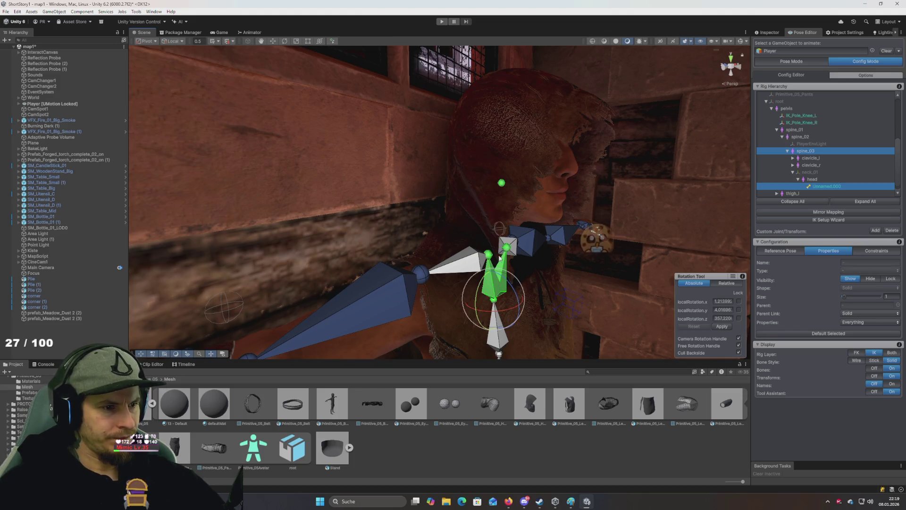
scroll(822, 170, "down", 1)
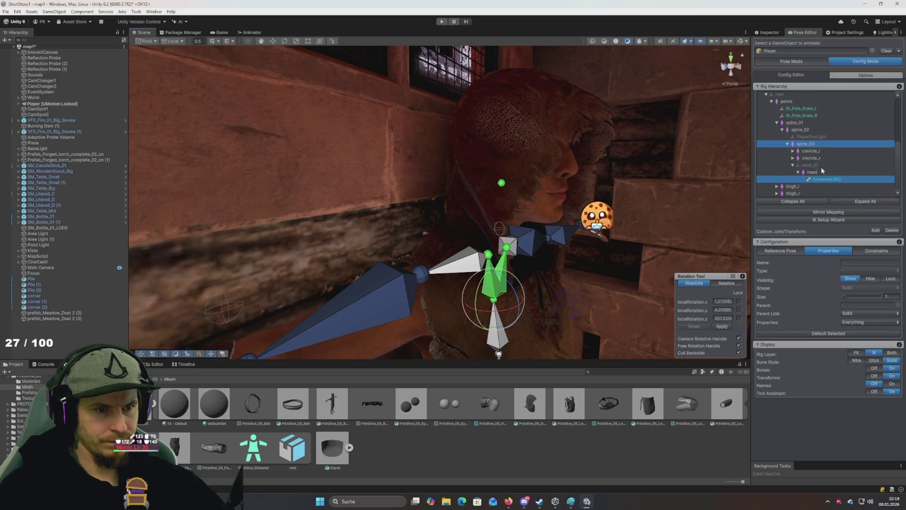
left_click(827, 179)
left_click(898, 305)
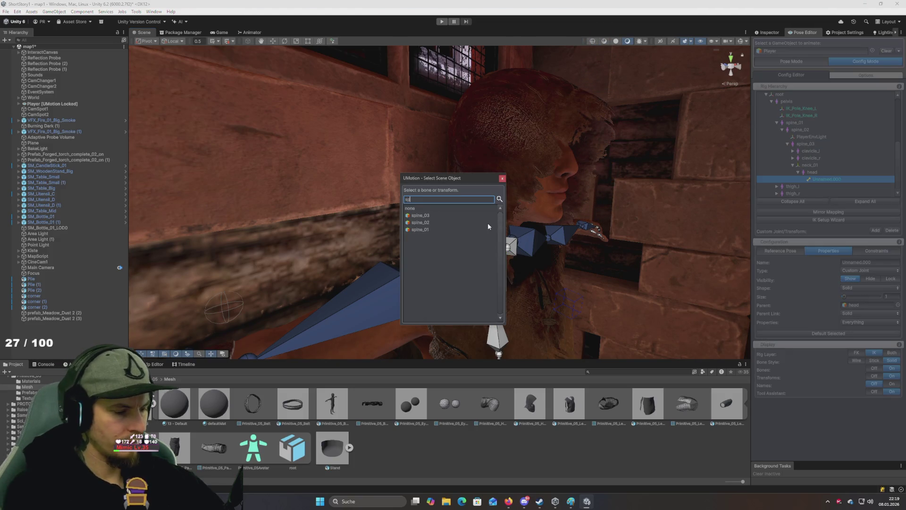
Parent the custom joint to spine_03 and move it down to about (-0.158, -0.024, 0) near the neck
left_click(415, 214)
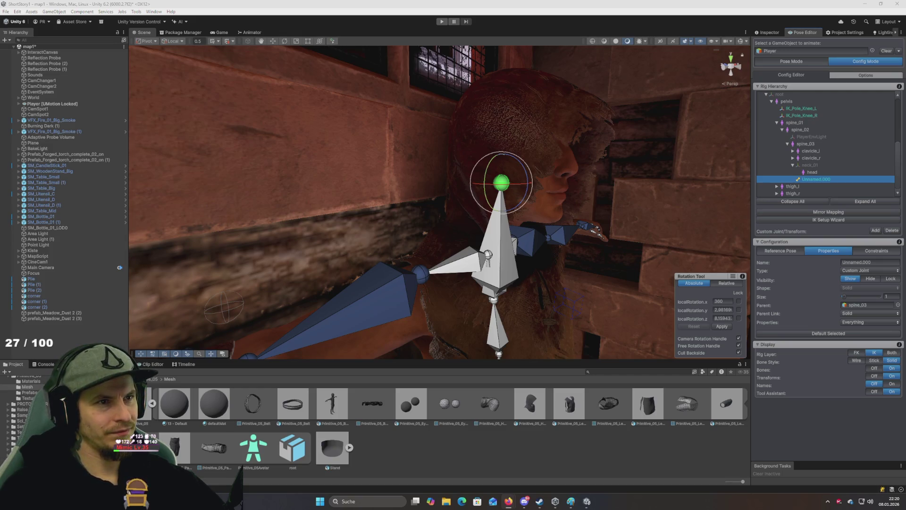
left_click_drag(491, 69, 495, 143)
key("w")
left_click_drag(480, 172, 477, 225)
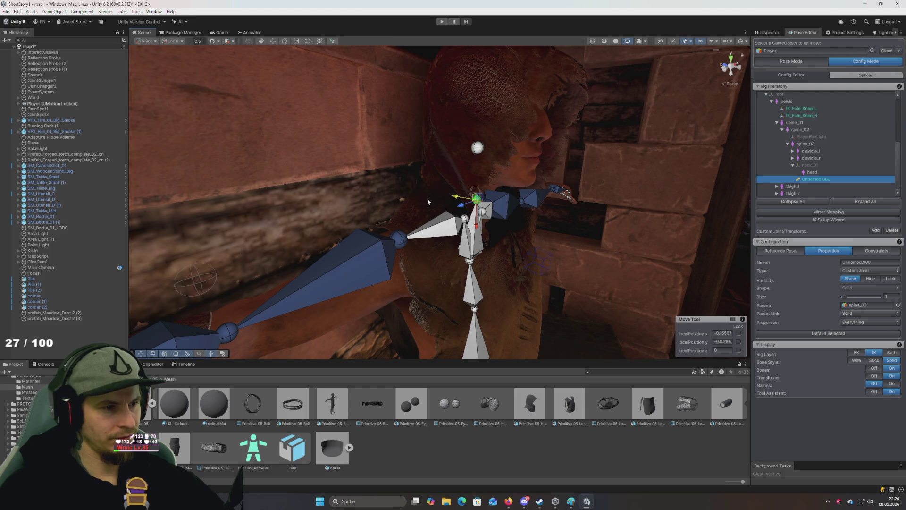
mouse_move(453, 198)
left_mouse_down()
mouse_move(415, 198)
mouse_move(449, 206)
left_mouse_up()
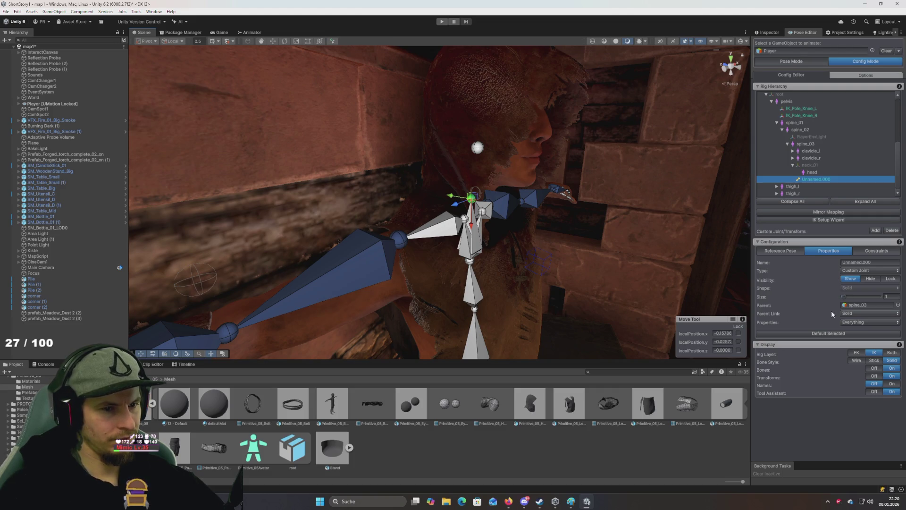
left_click(860, 315)
left_click(898, 328)
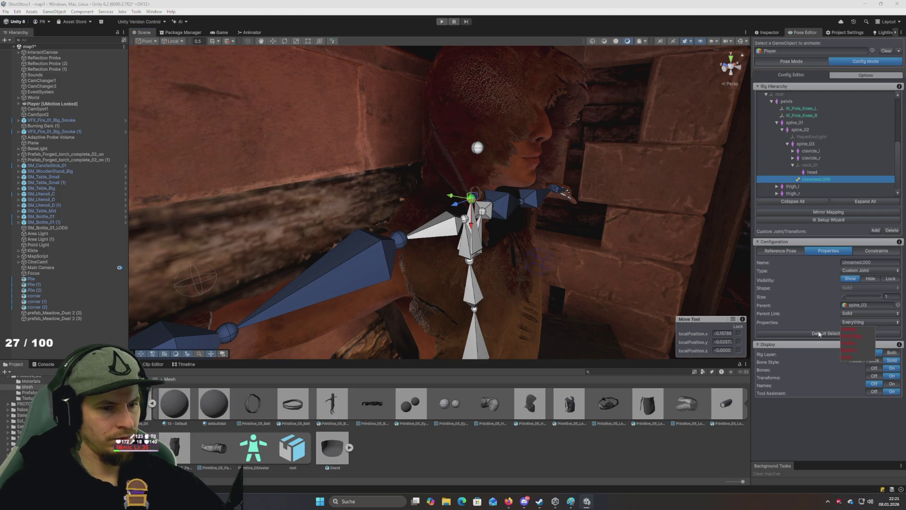
left_click(876, 250)
left_click(777, 251)
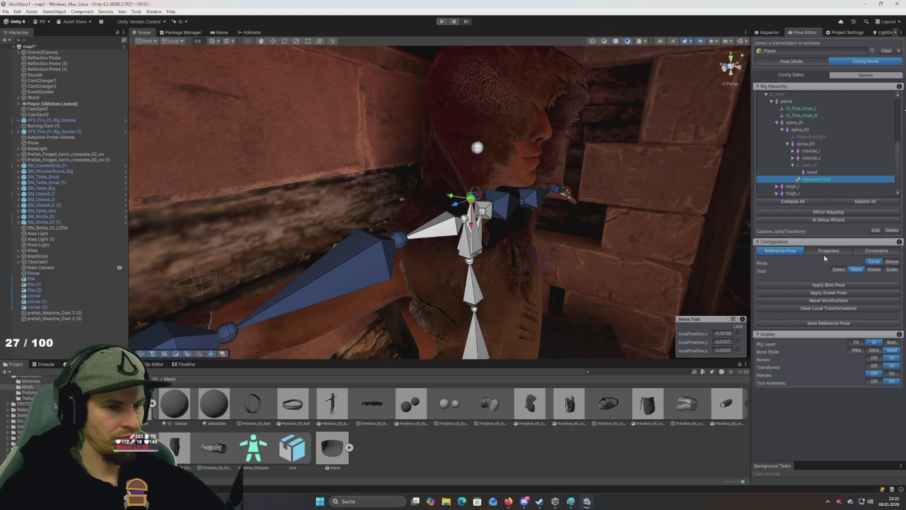
left_click(868, 251)
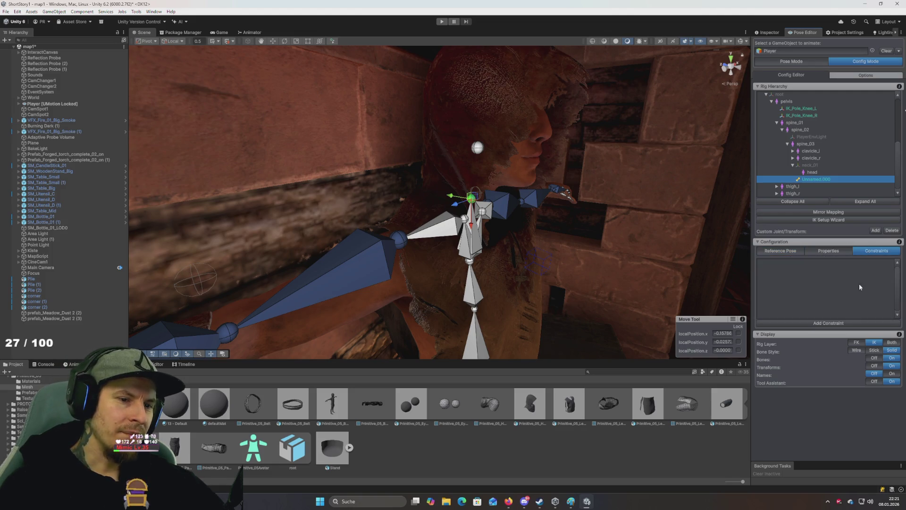
left_click(841, 325)
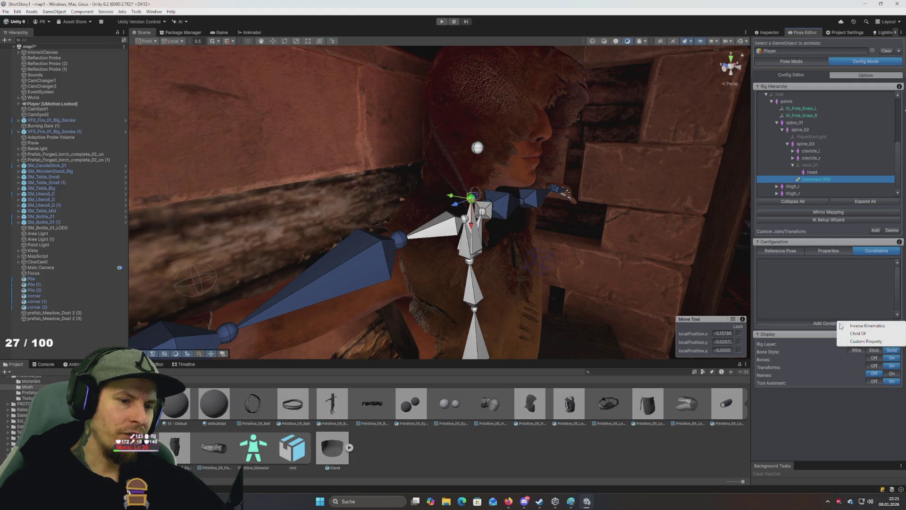
left_click(870, 334)
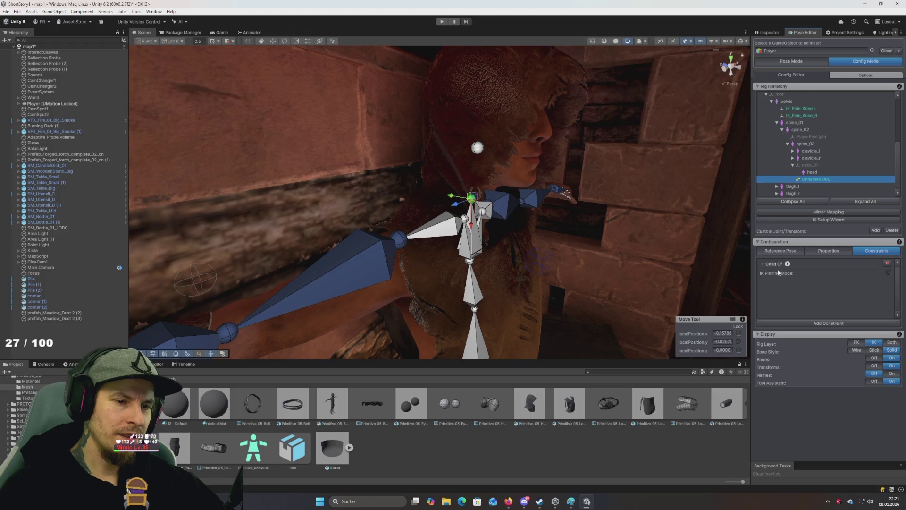
left_click(887, 264)
left_click(841, 323)
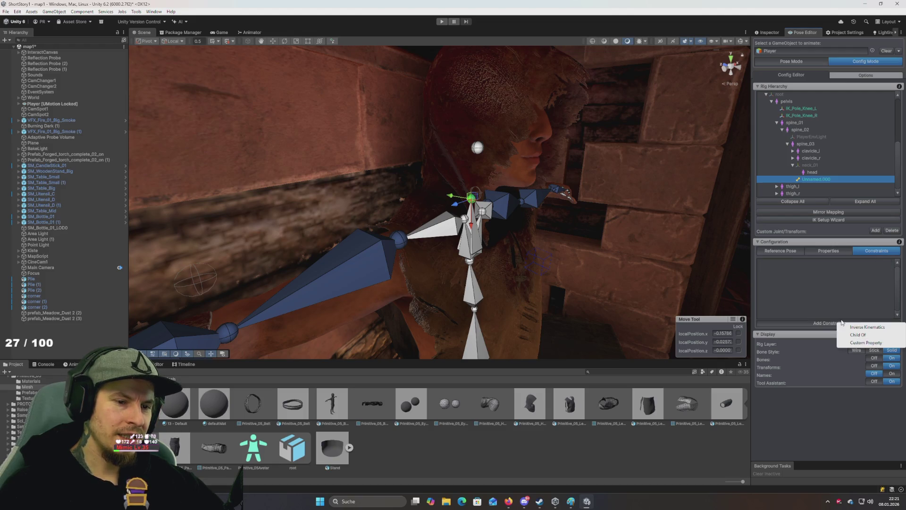
left_click(863, 343)
left_click(856, 274)
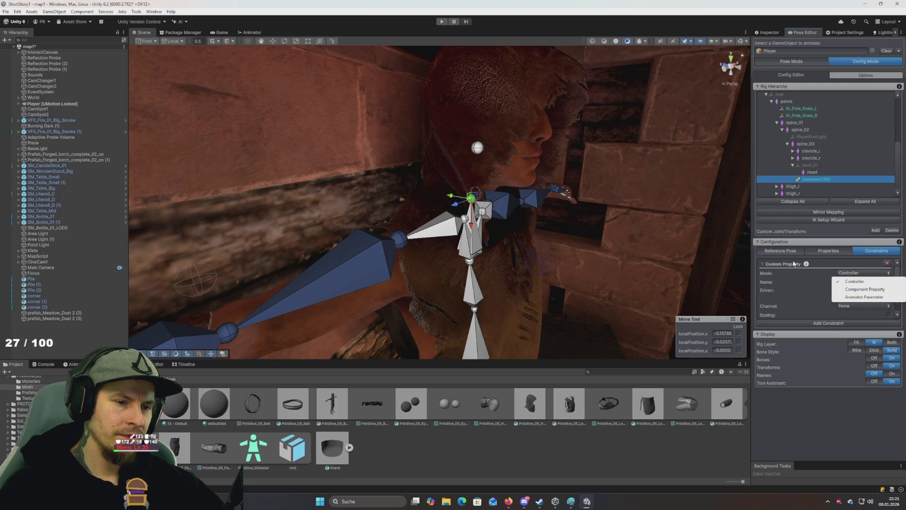
left_click(888, 264)
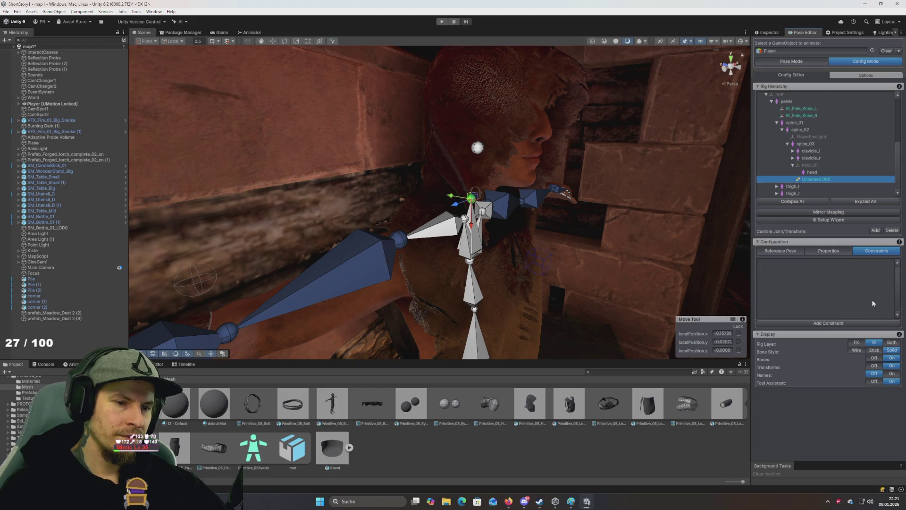
left_click(851, 323)
left_click(870, 328)
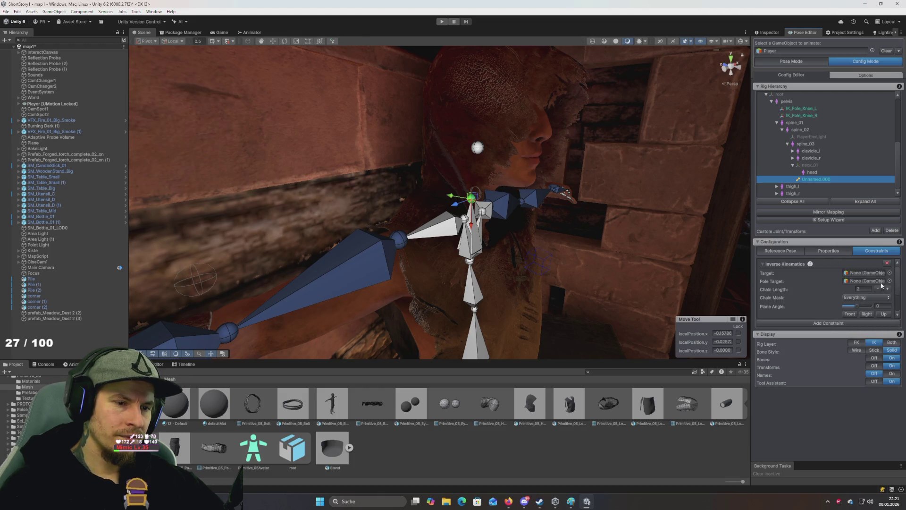
left_click(887, 263)
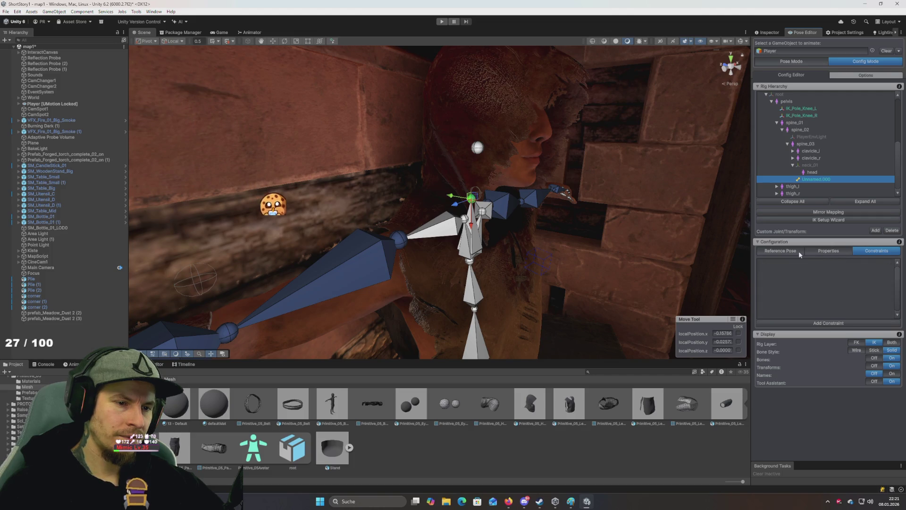
left_click(828, 250)
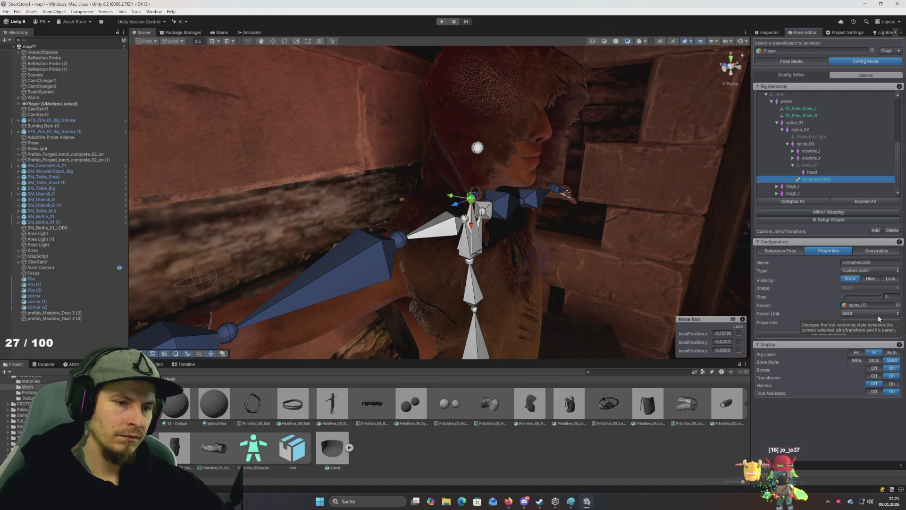
Compare the neck_01 and head bones with custom joint Unnamed.000, ending back on Unnamed.000
left_click(809, 165)
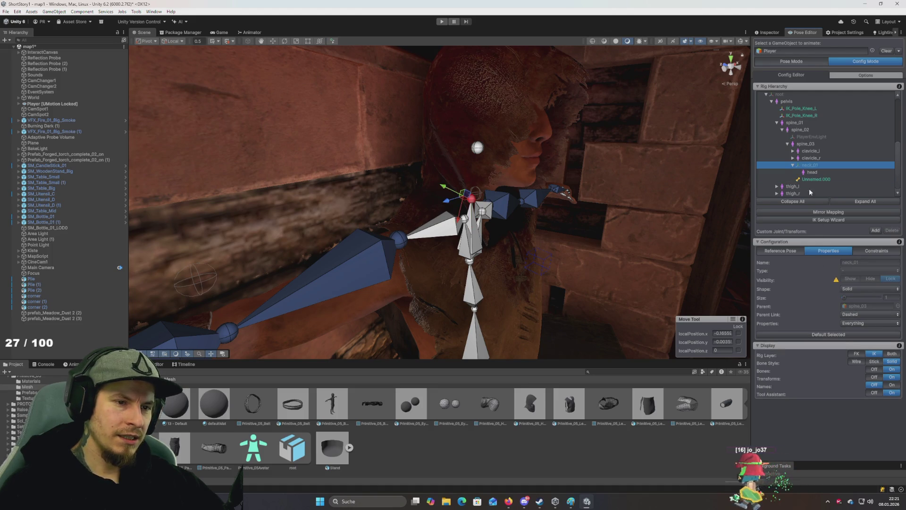
left_click(814, 179)
left_click(810, 165)
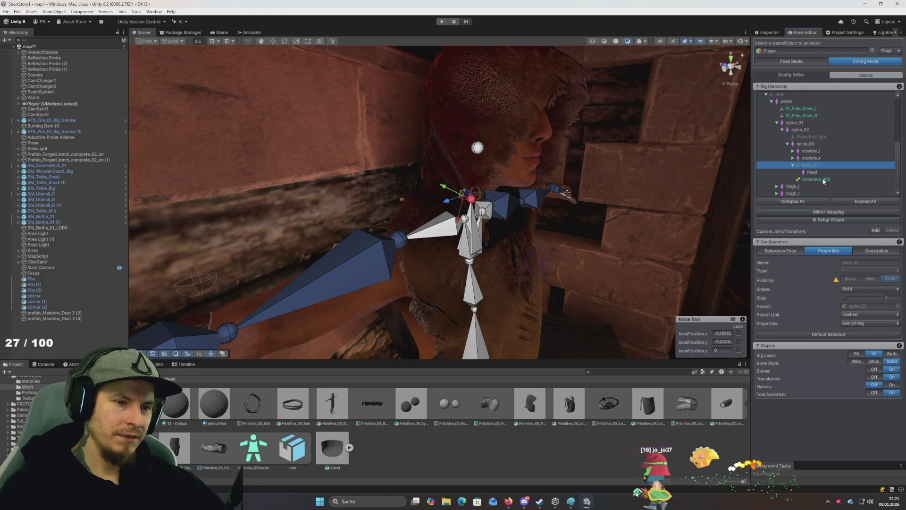
left_click(824, 180)
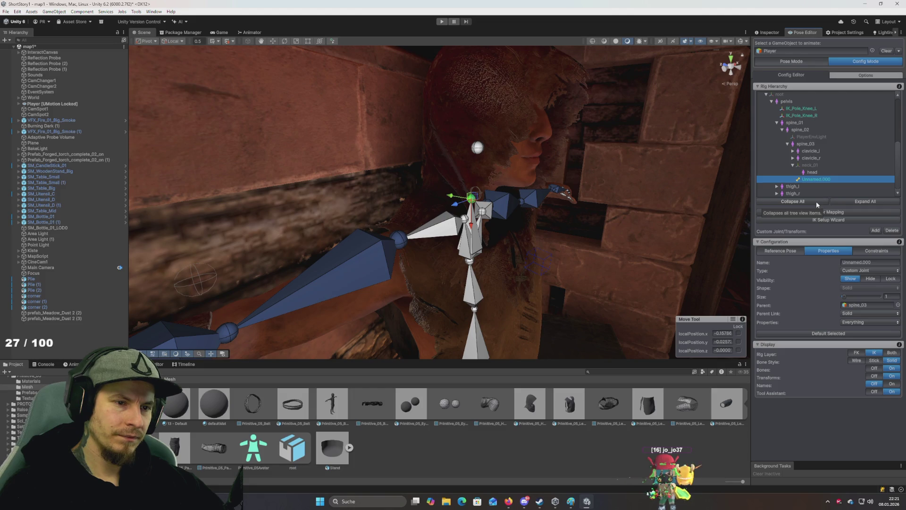
left_click(812, 172)
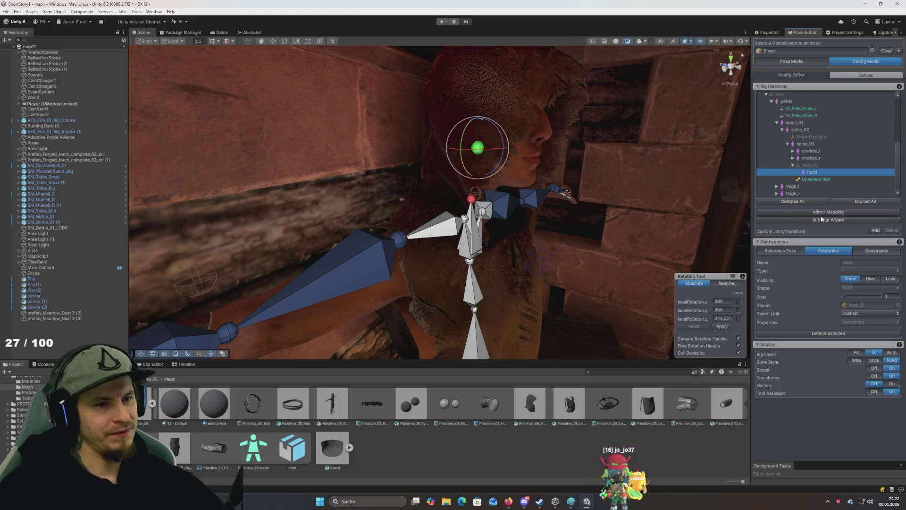
left_click(817, 180)
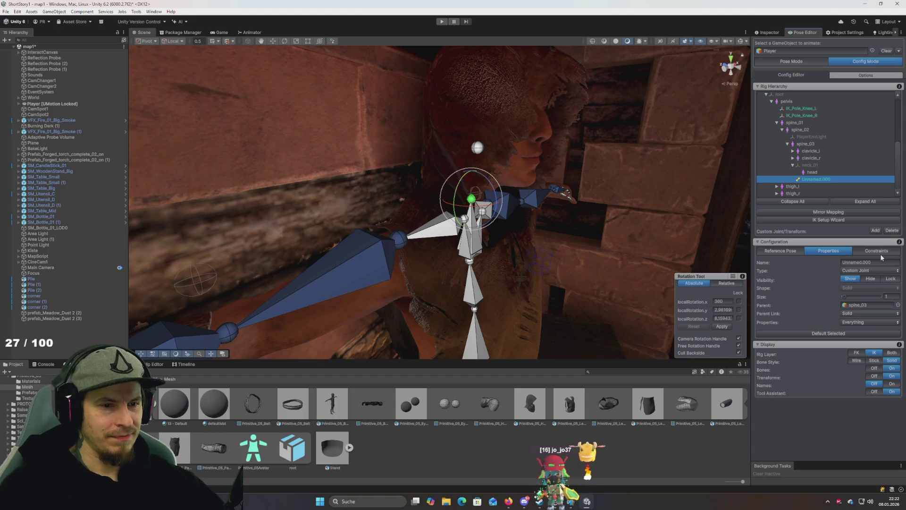
left_click(880, 270)
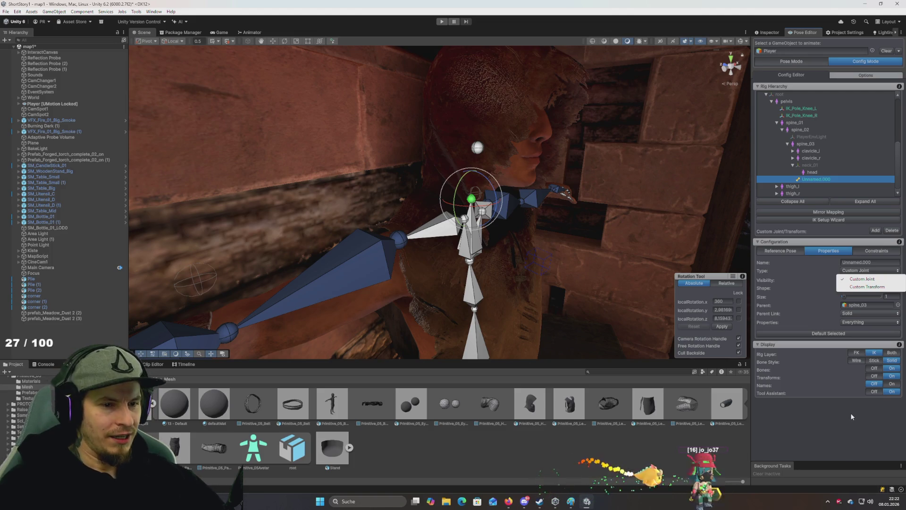
Set Unnamed.000's type to Custom Transform and compare it against the head bone
left_click(859, 286)
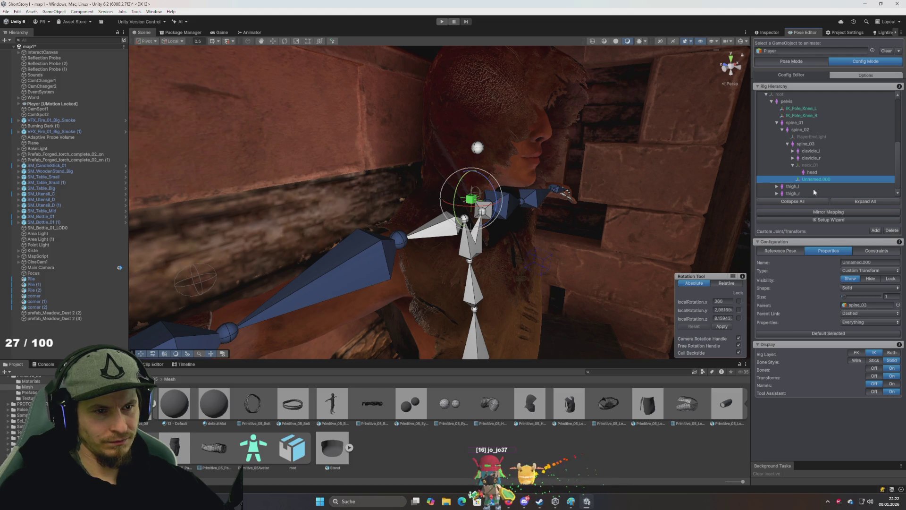
left_click(813, 172)
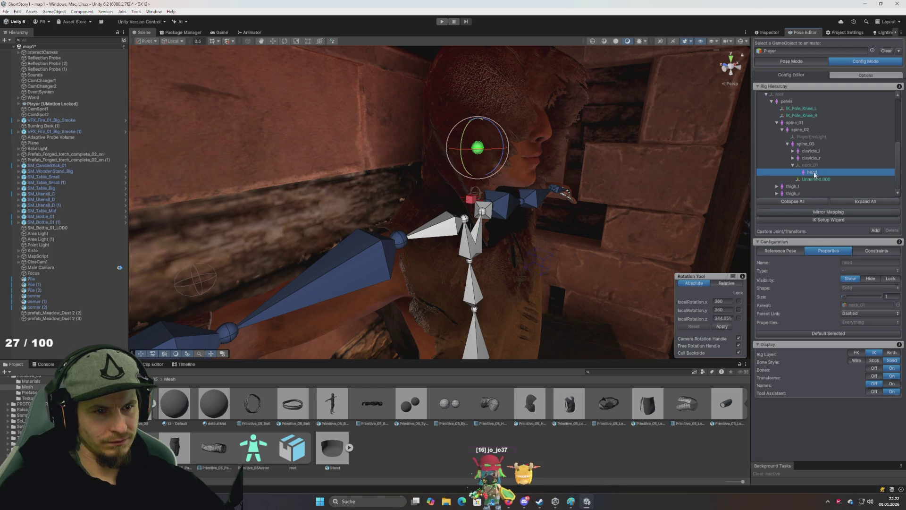
left_click(814, 179)
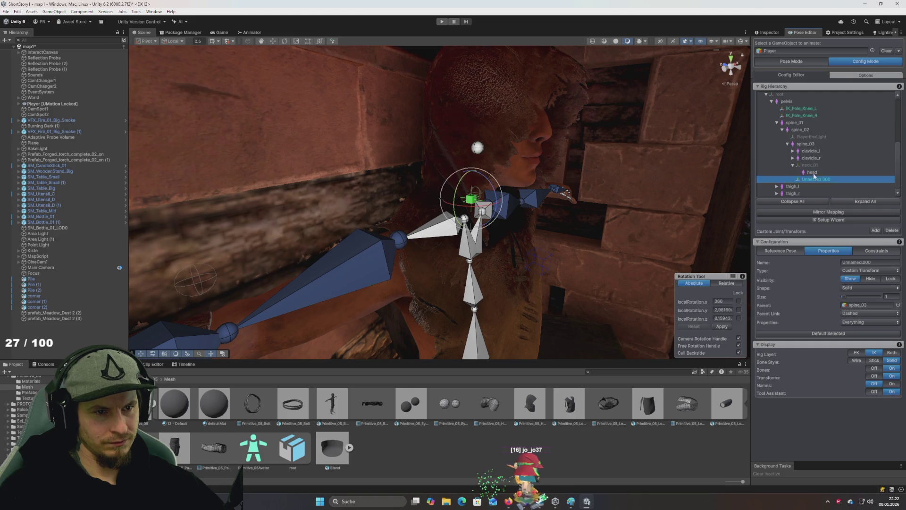
left_click(812, 172)
left_click(813, 178)
left_click(812, 172)
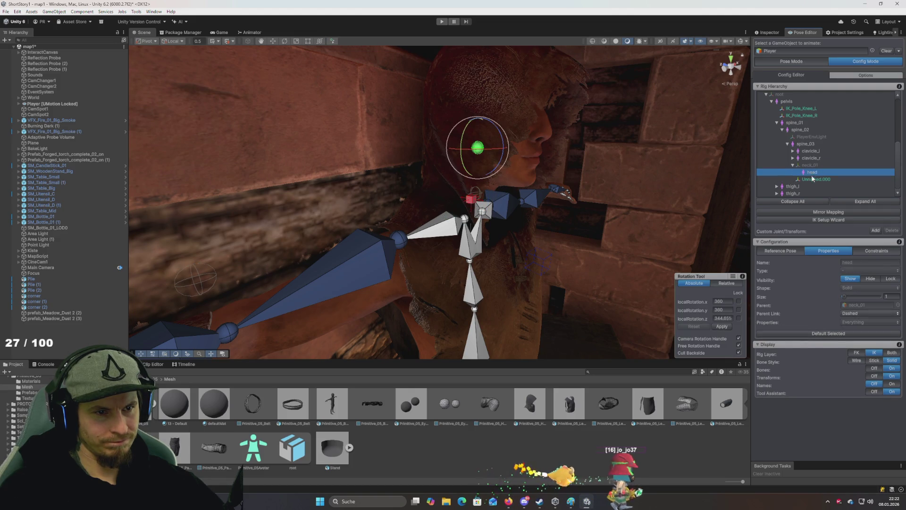
left_click(814, 179)
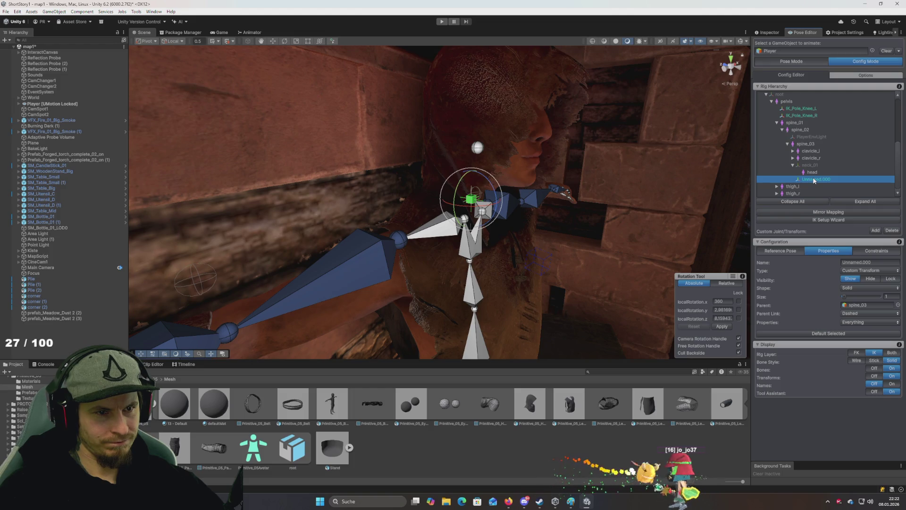
Test-tilt the neck_01 bone backward, then undo the rotation
left_click(813, 166)
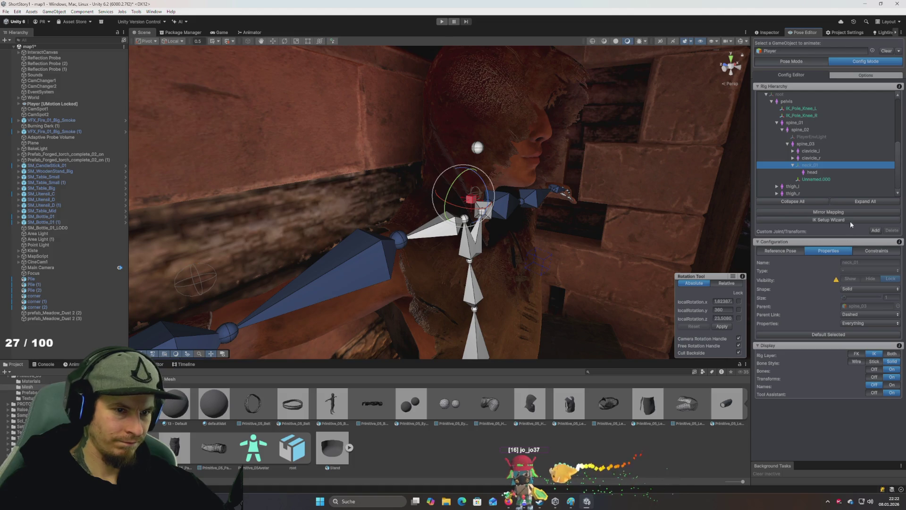
mouse_move(477, 147)
left_mouse_down()
mouse_move(431, 149)
mouse_move(432, 162)
left_mouse_up()
key("ctrl+z")
key("ctrl+z")
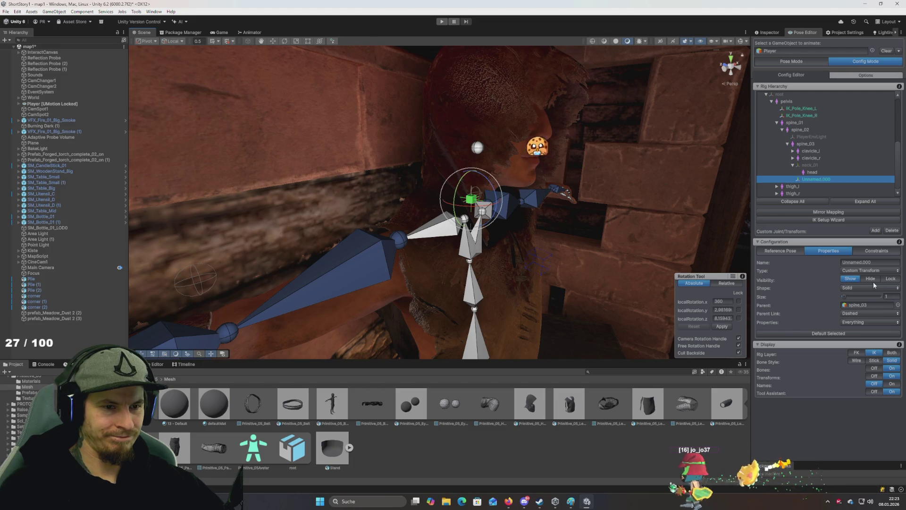
Try an Inverse Kinematics constraint on Unnamed.000, remove it, and add a Child Of constraint instead
left_click(876, 251)
left_click(839, 324)
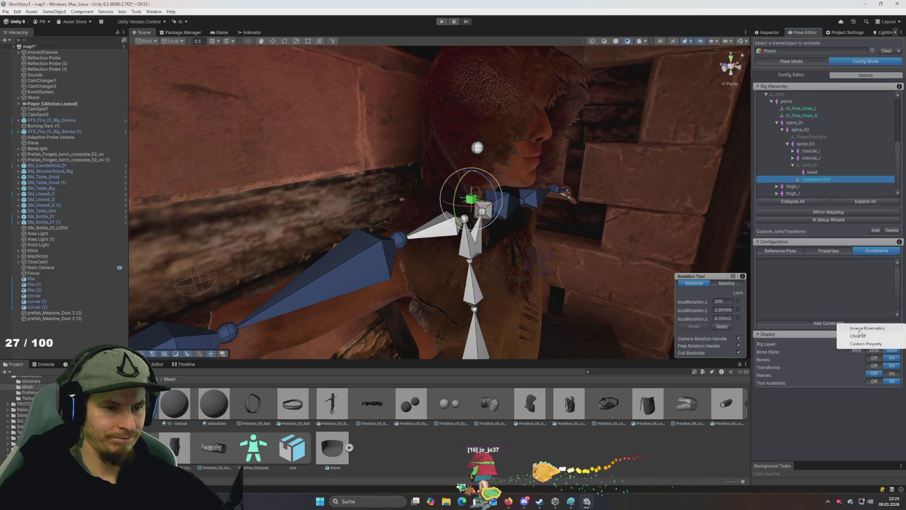
left_click(860, 330)
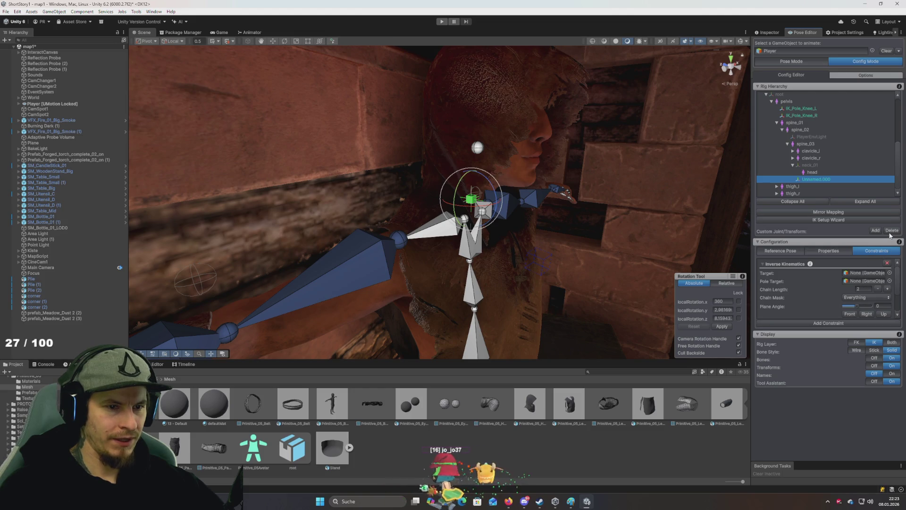
left_click(873, 251)
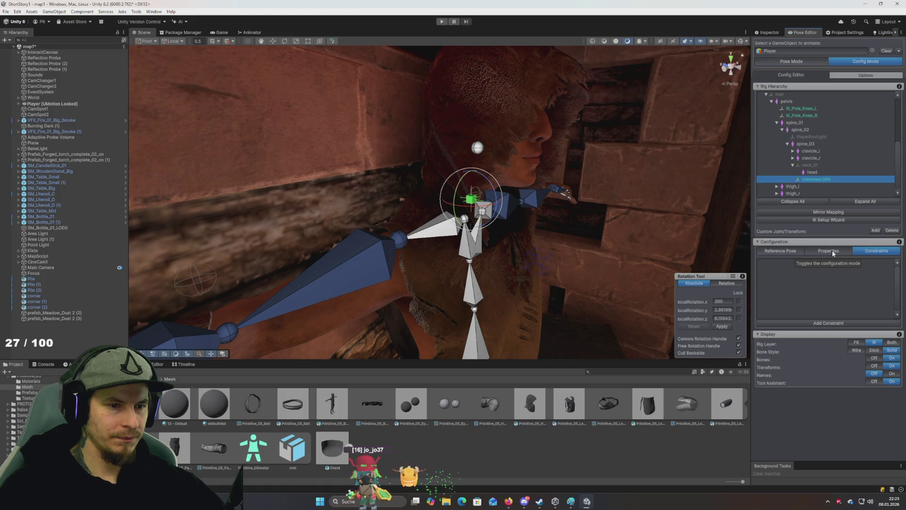
left_click(838, 324)
left_click(859, 327)
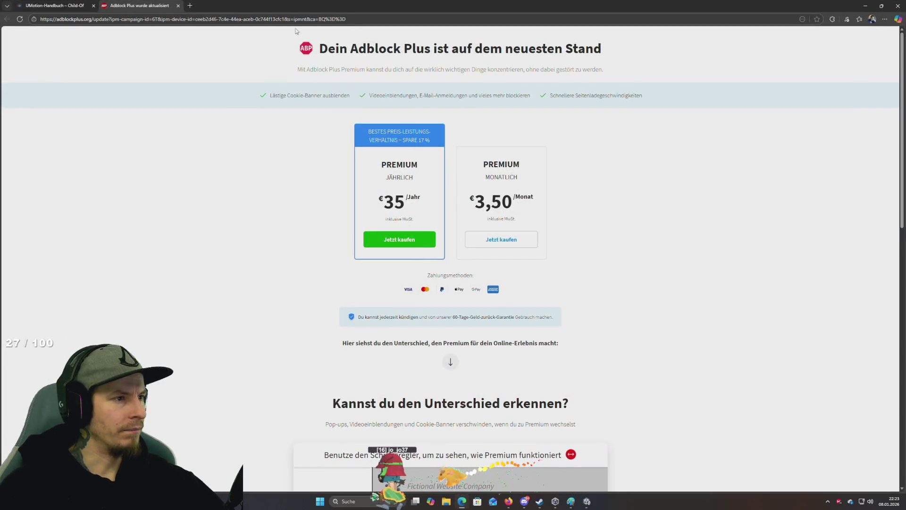
Dismiss the Adblock Plus tab, read the UMotion Child-Of manual page, and close Edge
left_click(178, 5)
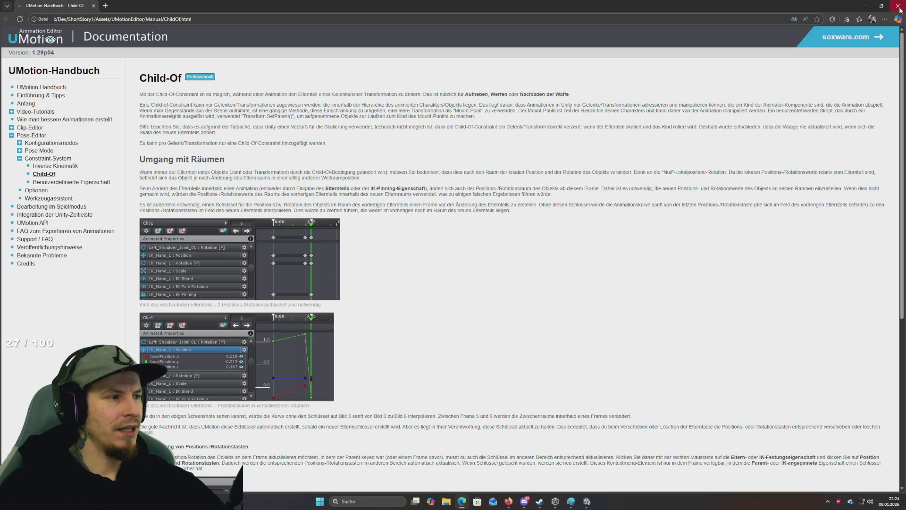
left_click(898, 6)
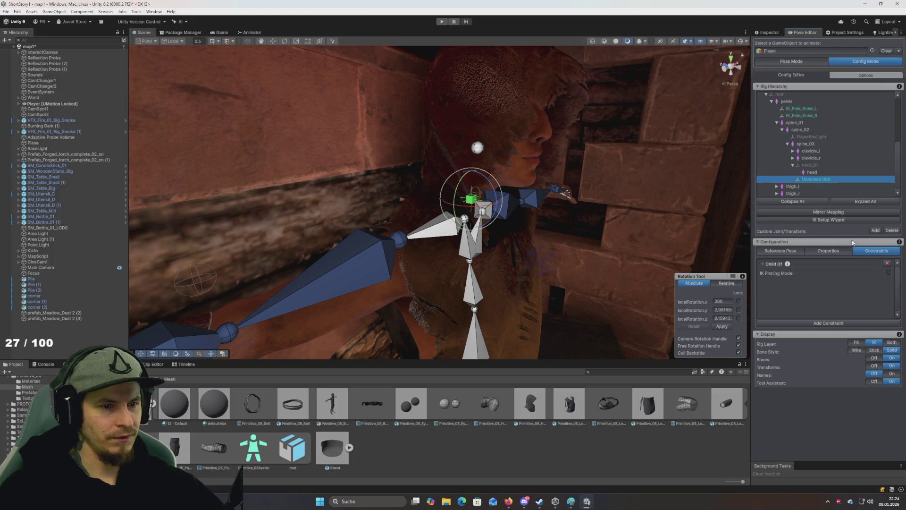
Replace the Child Of constraint with an Inverse Kinematics constraint targeting neck_01
left_click(888, 263)
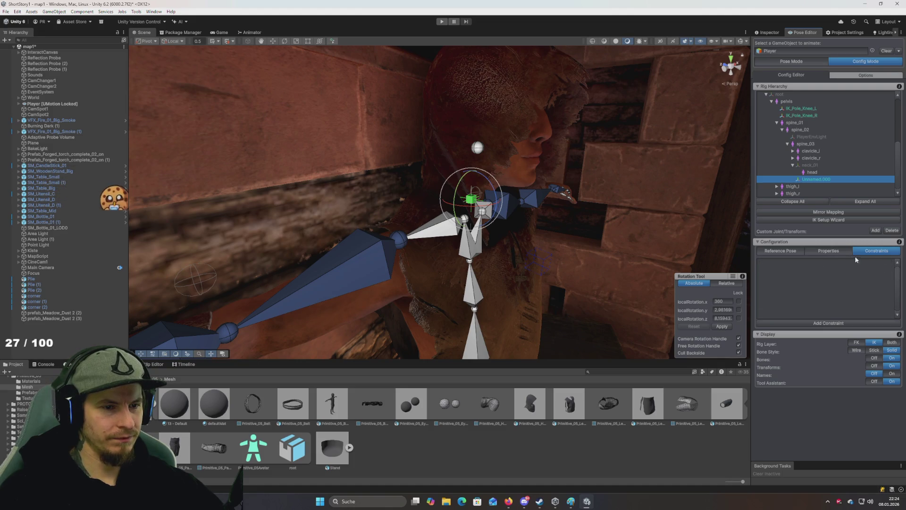
left_click(840, 323)
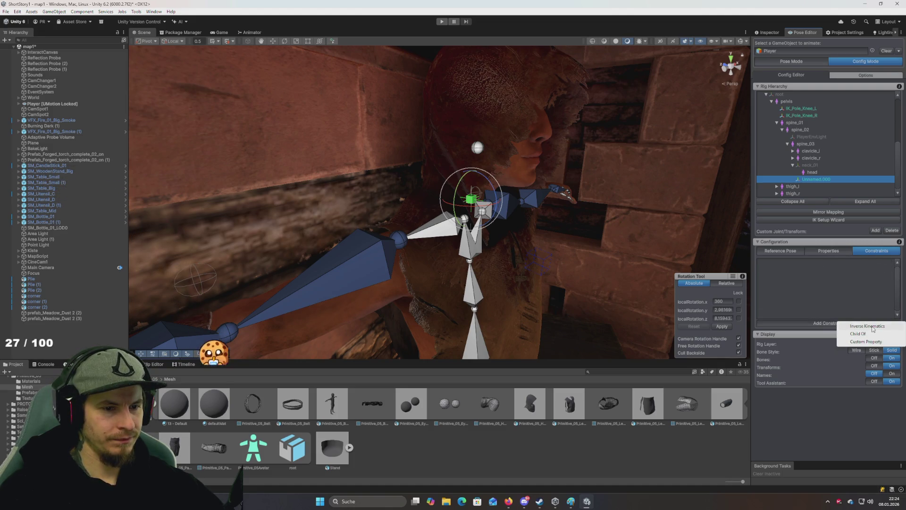
left_click(868, 326)
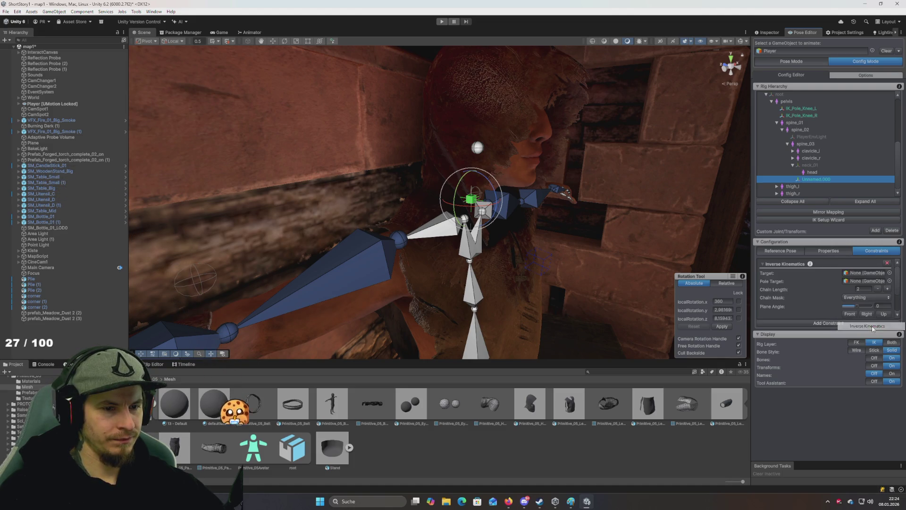
left_click(889, 273)
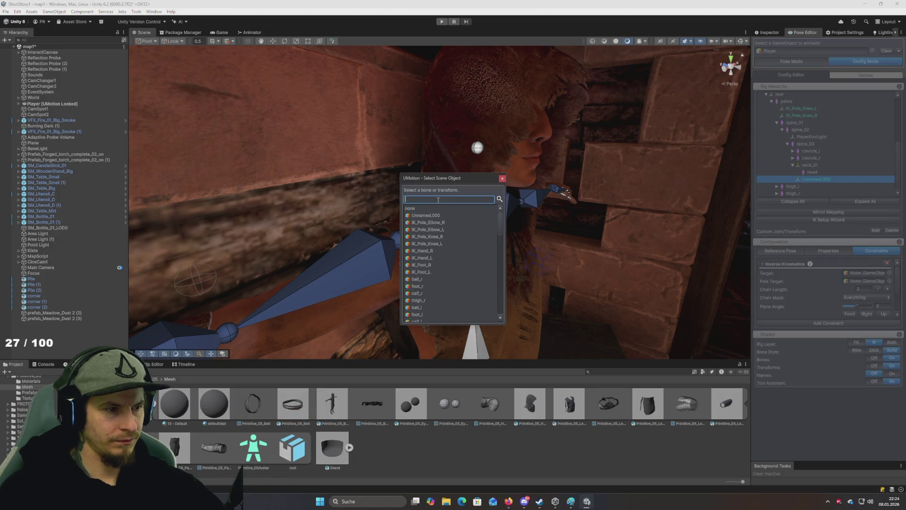
type("ne")
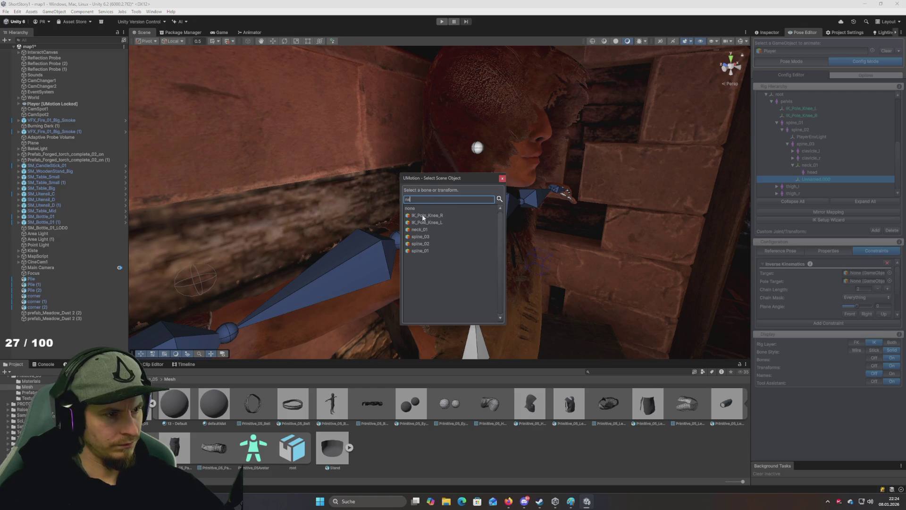
left_click(420, 230)
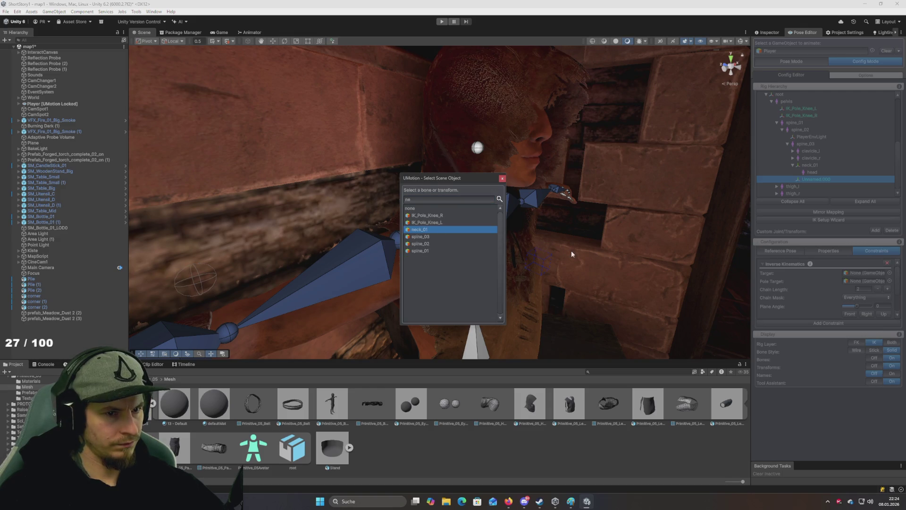
double_click(412, 231)
Set neck_01 as the IK constraint's pole target
mouse_move(560, 266)
left_mouse_down()
mouse_move(573, 267)
mouse_move(544, 273)
left_mouse_up()
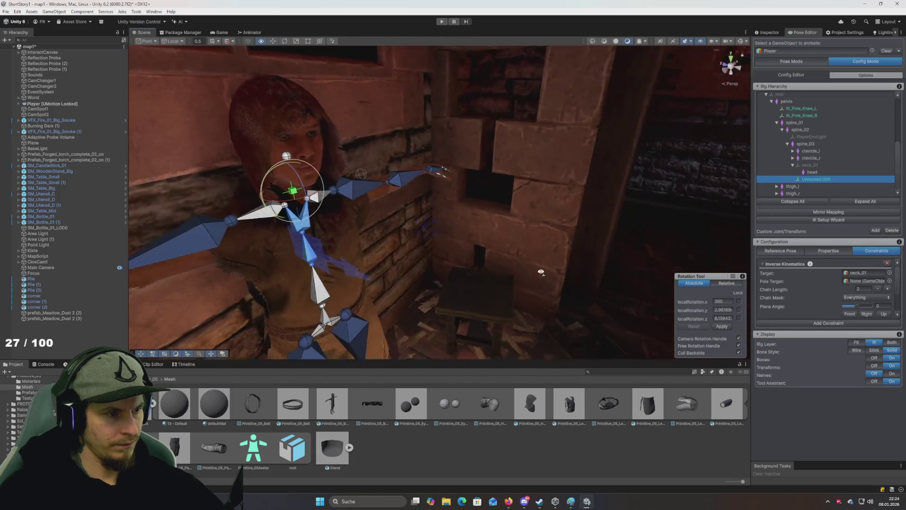
key("f")
left_click_drag(478, 188, 478, 195)
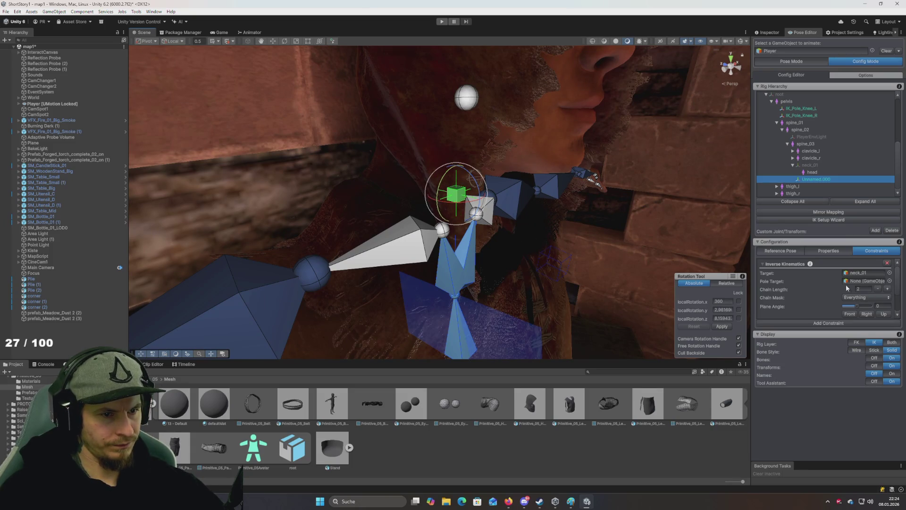
left_click(890, 281)
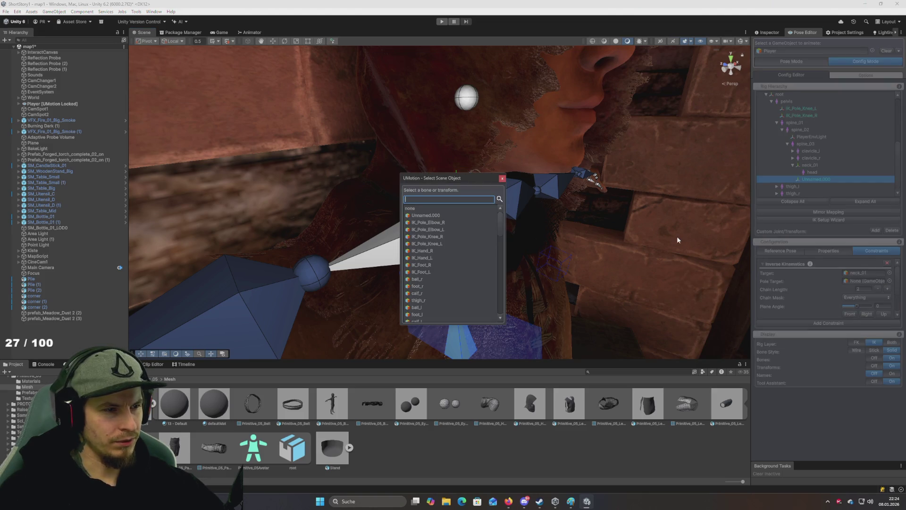
type("ne")
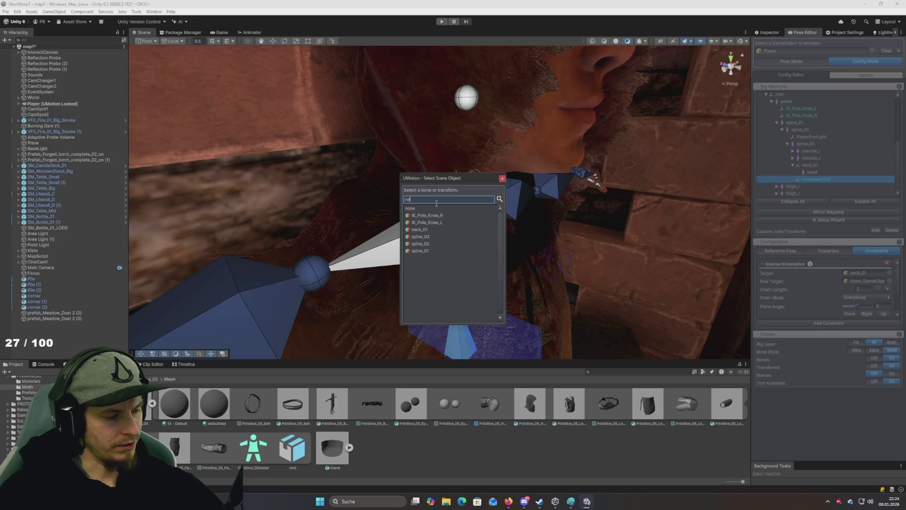
double_click(419, 230)
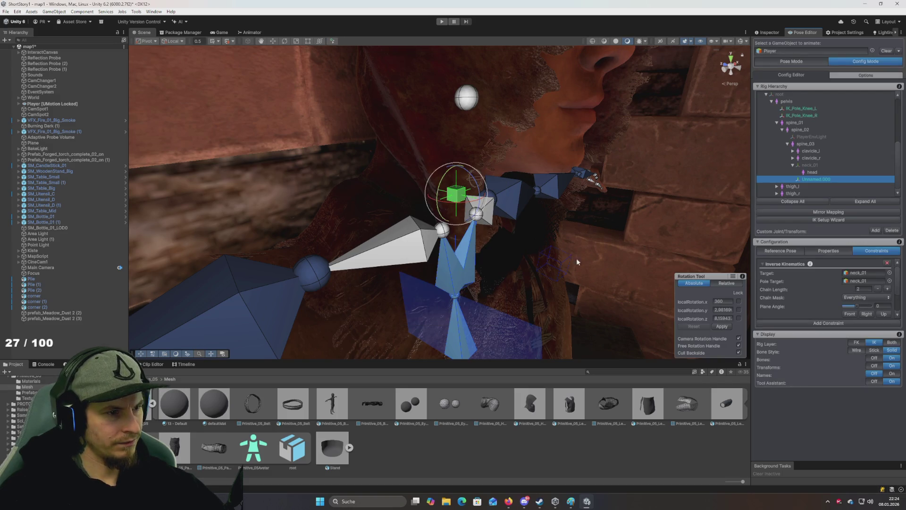